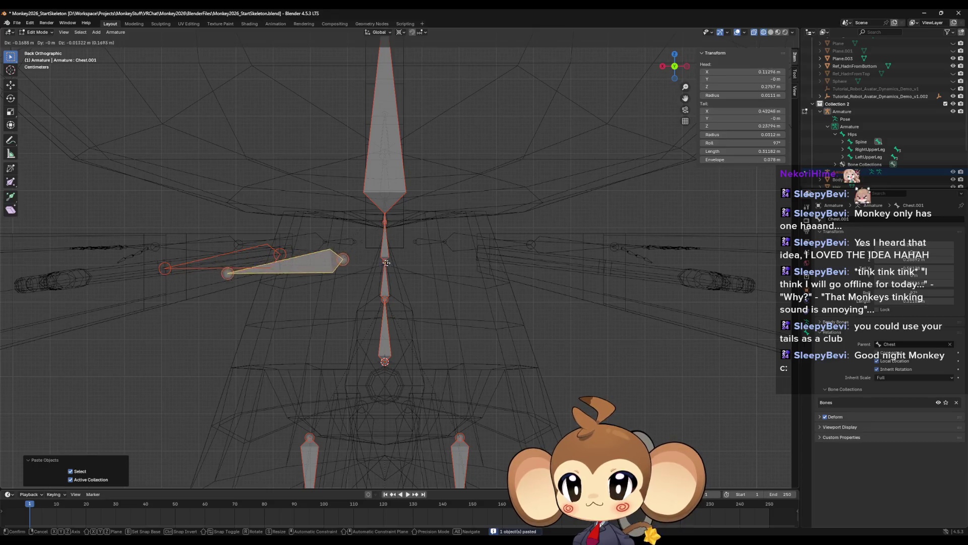
- Undo the pasted bone's move and extrude a new bone from the Chest bone's tail
{"action": "left_click", "coordinate": [606, 274]}
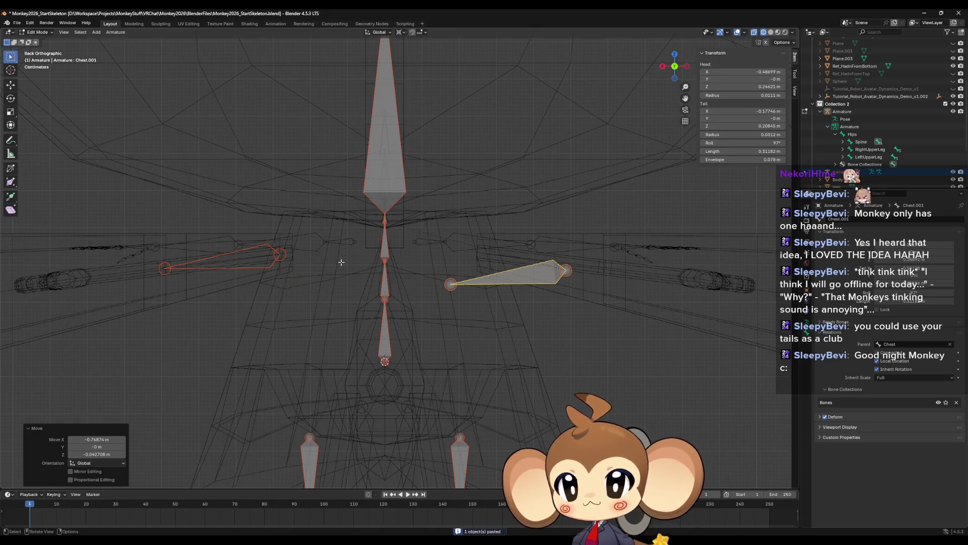
{"action": "key", "text": "ctrl+z"}
{"action": "key", "text": "ctrl+z"}
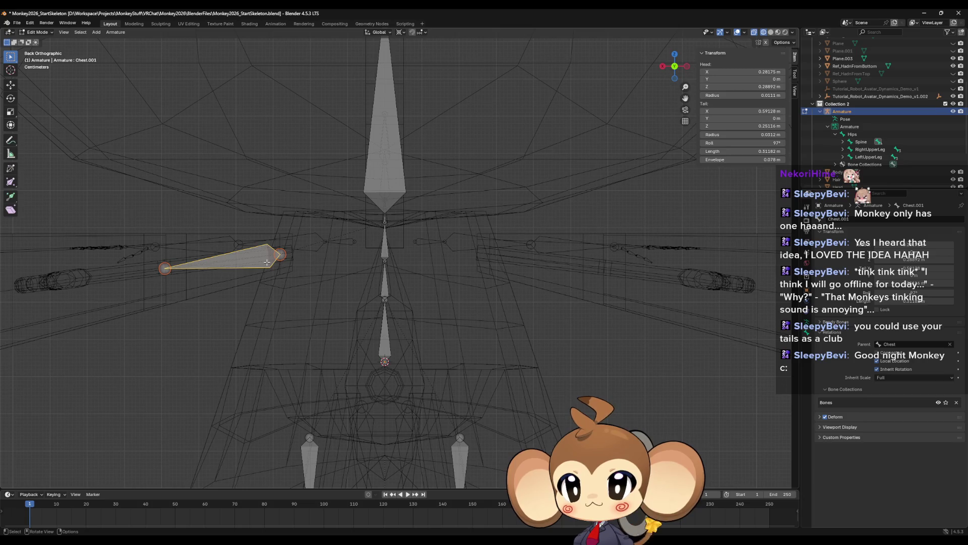
{"action": "left_click", "coordinate": [386, 223]}
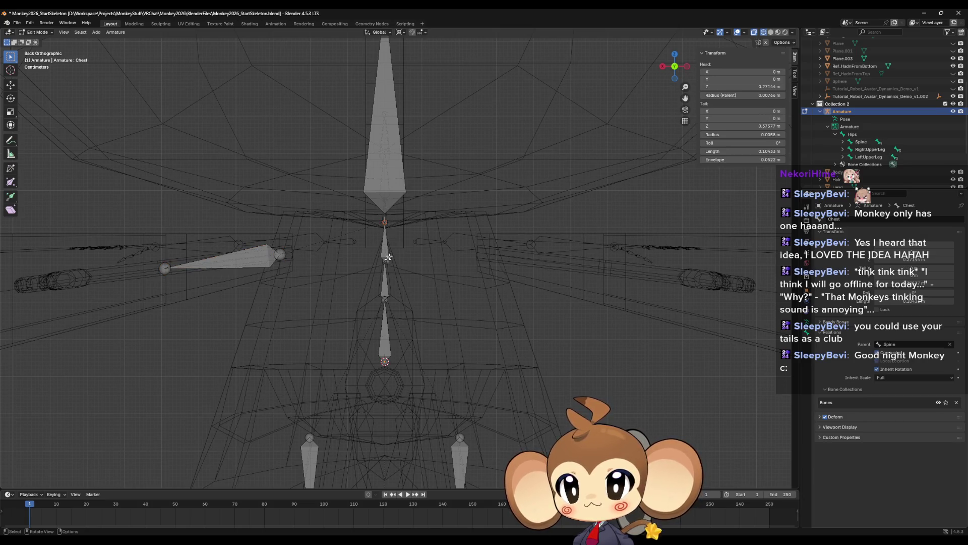
{"action": "key", "text": "e"}
{"action": "left_click", "coordinate": [363, 269]}
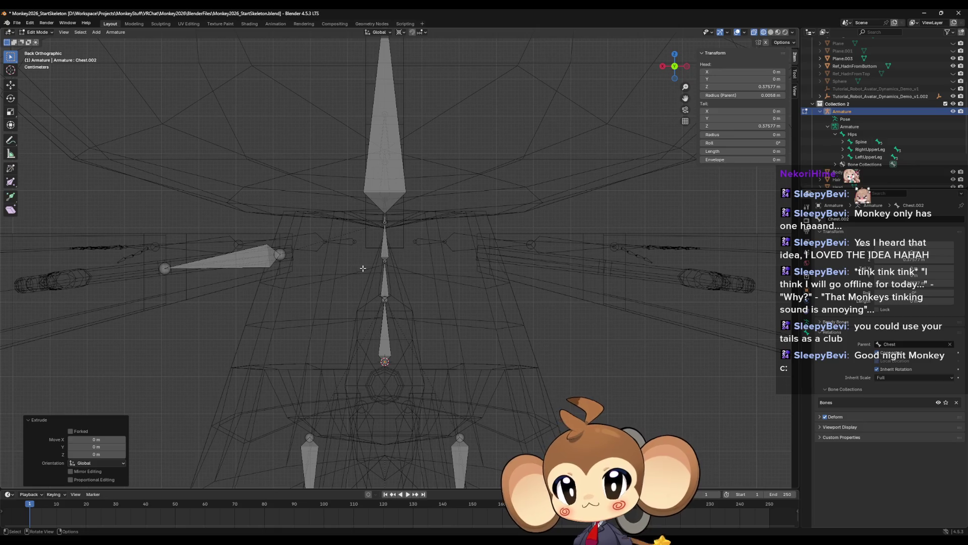
- Stretch the new bone rightward, uncheck Connected, and slide it further right along X
{"action": "key", "text": "g"}
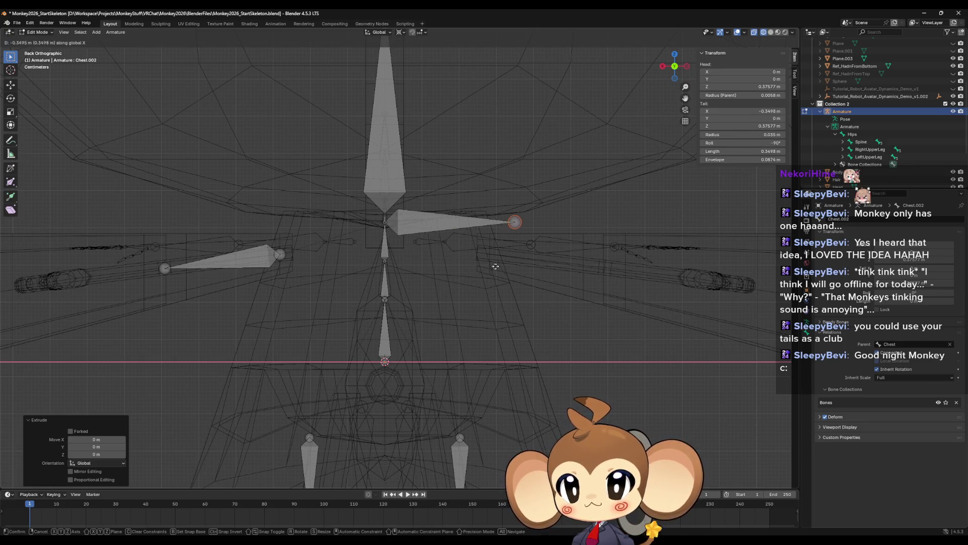
{"action": "left_click", "coordinate": [495, 267]}
{"action": "left_click", "coordinate": [877, 352]}
{"action": "key", "text": "g"}
{"action": "key", "text": "x"}
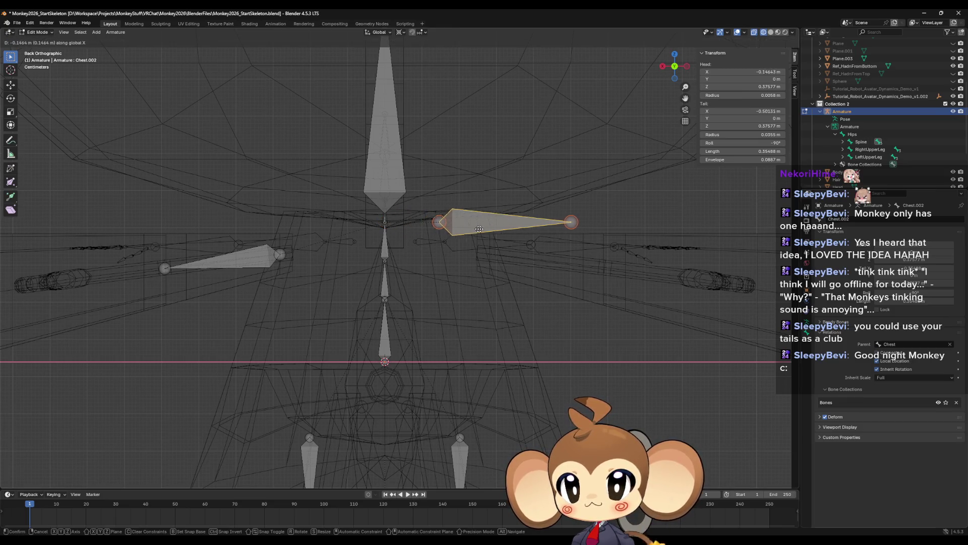
{"action": "left_click", "coordinate": [515, 228]}
{"action": "left_click", "coordinate": [279, 254]}
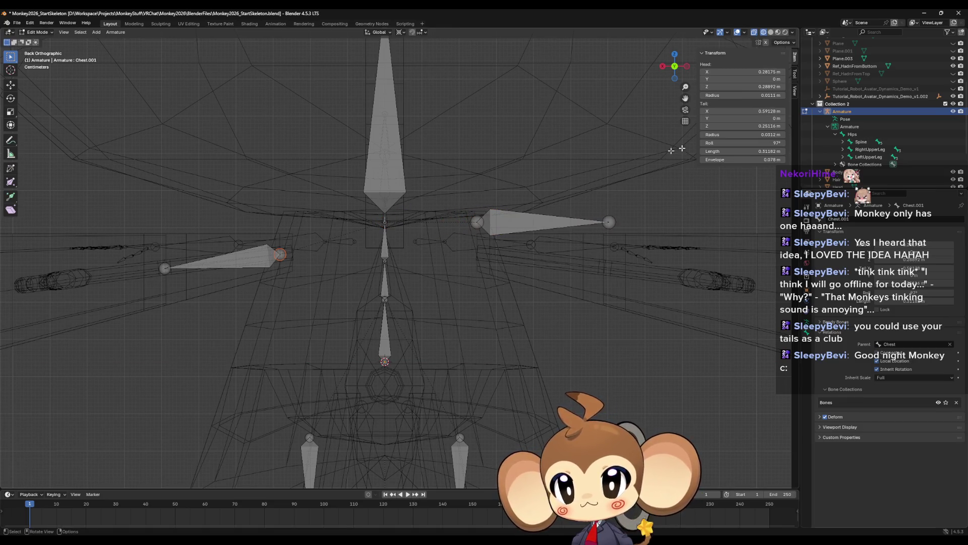
- Copy Chest.001's head X into Chest.002's head X as -0.28175 m
{"action": "left_click", "coordinate": [744, 71]}
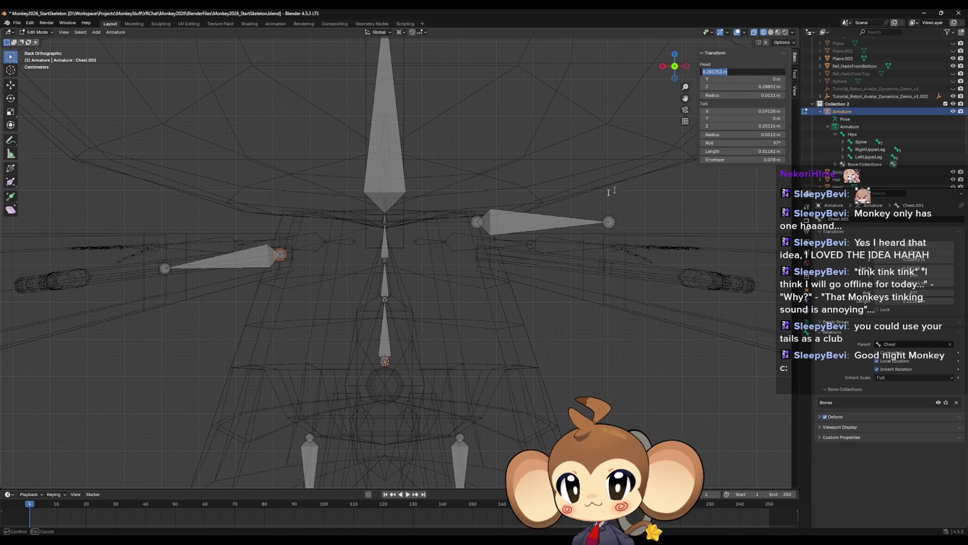
{"action": "key", "text": "ctrl+c"}
{"action": "key", "text": "Escape"}
{"action": "left_click", "coordinate": [477, 221]}
{"action": "left_click", "coordinate": [716, 71]}
{"action": "key", "text": "ctrl+v"}
{"action": "key", "text": "Return"}
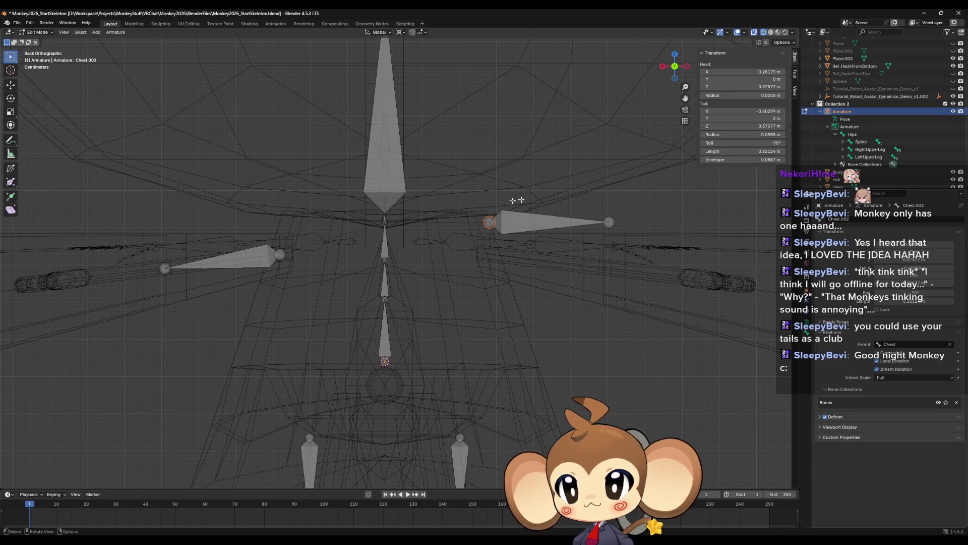
- Paste the left bone's head Z into Chest.002's head Z, giving 0.28892 m
{"action": "left_click", "coordinate": [278, 255]}
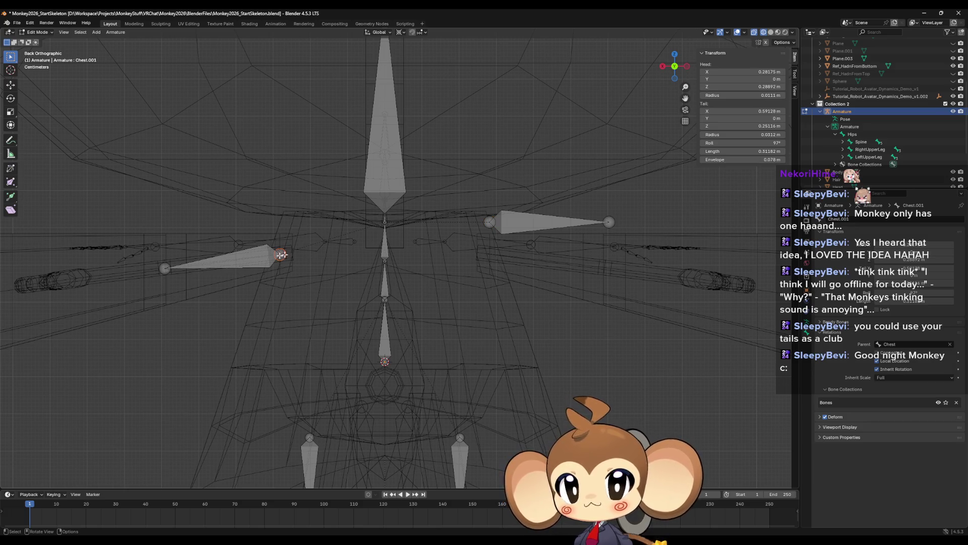
{"action": "left_click", "coordinate": [743, 87]}
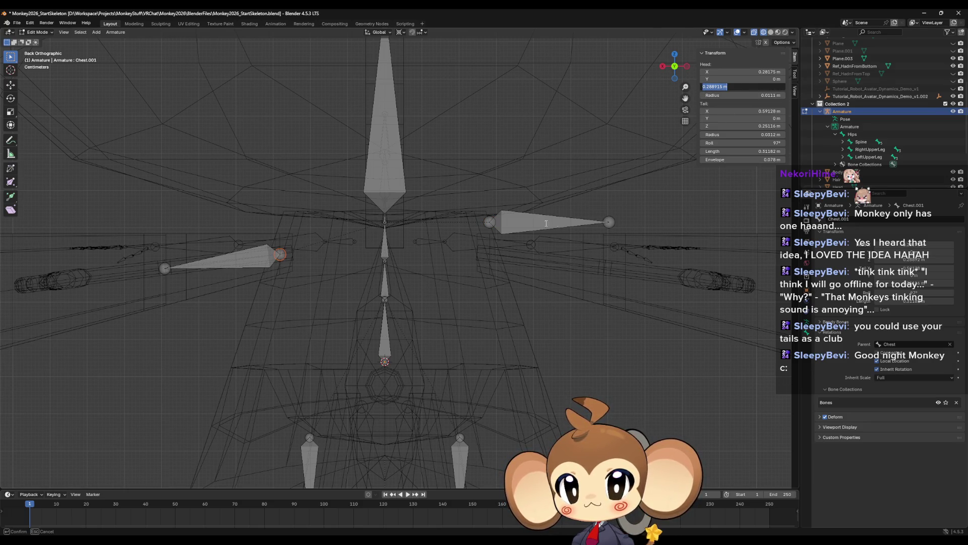
{"action": "key", "text": "Escape"}
{"action": "left_click", "coordinate": [489, 221]}
{"action": "left_click", "coordinate": [744, 87]}
{"action": "key", "text": "ctrl+v"}
{"action": "key", "text": "Return"}
- Compare and confirm the Z values of both arm bones' outer tips
{"action": "left_click", "coordinate": [165, 268]}
{"action": "left_click", "coordinate": [759, 87]}
{"action": "key", "text": "Escape"}
{"action": "left_click", "coordinate": [609, 221]}
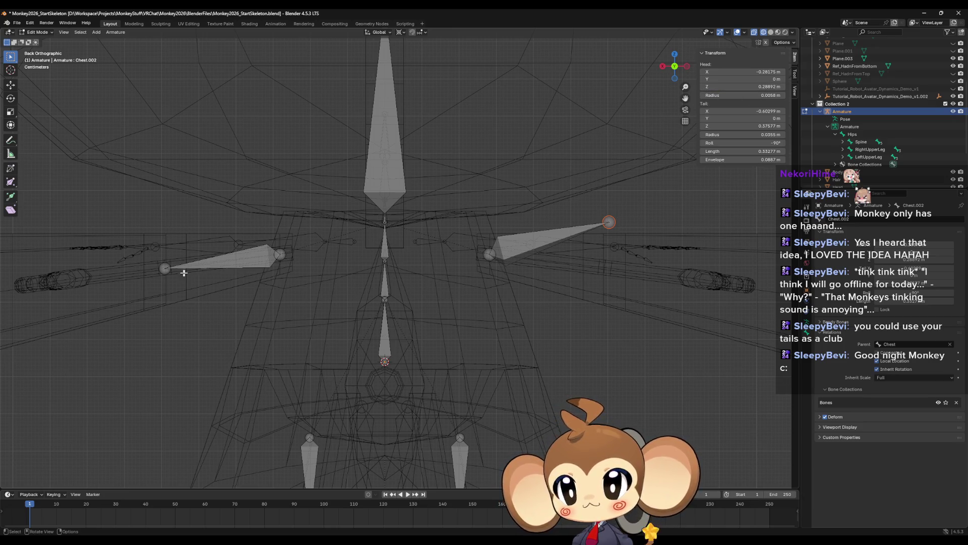
{"action": "left_click", "coordinate": [162, 268]}
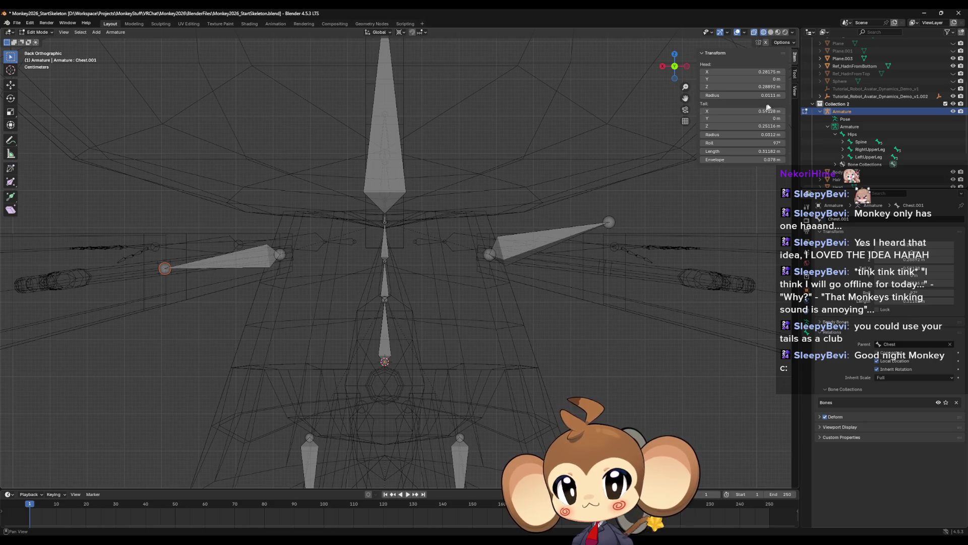
{"action": "left_click", "coordinate": [758, 87]}
{"action": "key", "text": "Return"}
{"action": "left_click", "coordinate": [609, 221]}
{"action": "left_click", "coordinate": [771, 87]}
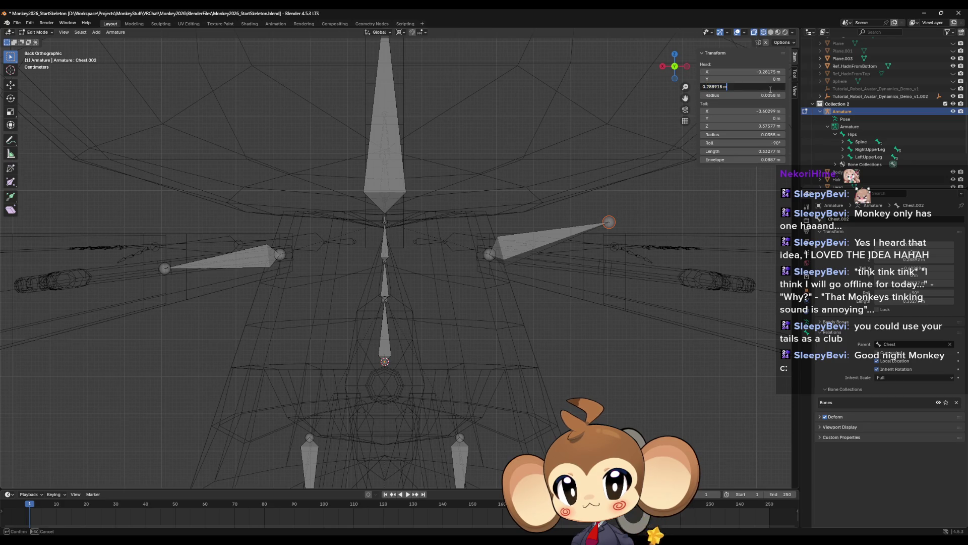
{"action": "key", "text": "Return"}
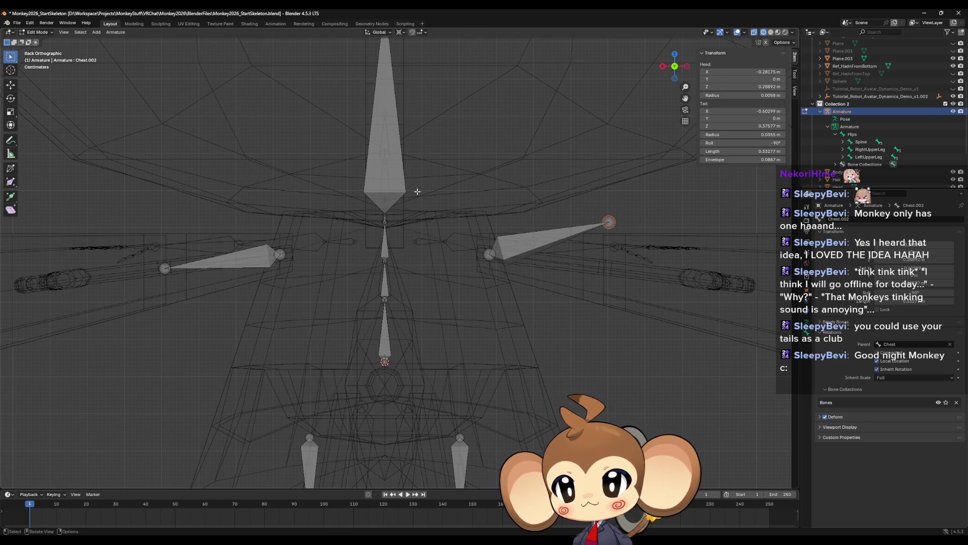
- Reselect the left arm bone and its inner joint to review its values
{"action": "left_click", "coordinate": [166, 269]}
{"action": "left_click", "coordinate": [215, 270]}
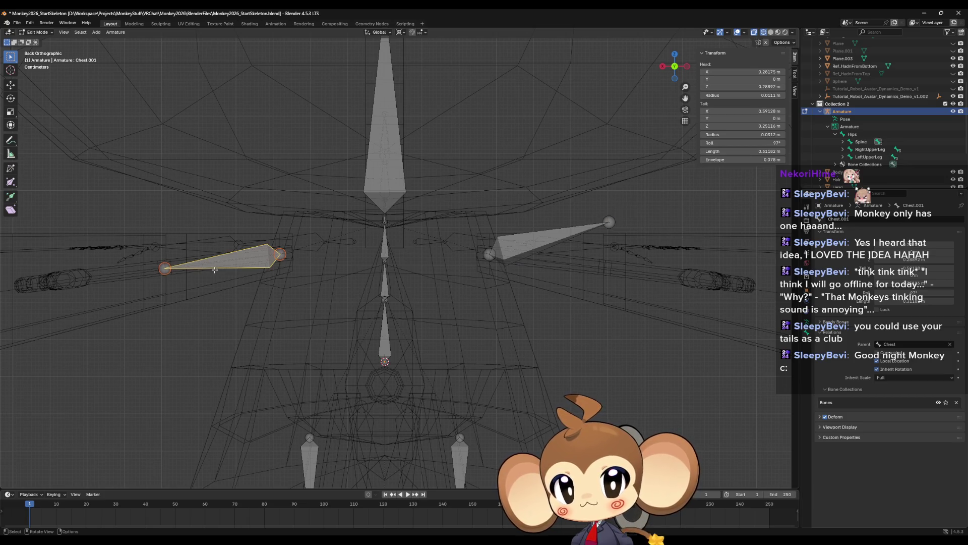
{"action": "left_click", "coordinate": [281, 256]}
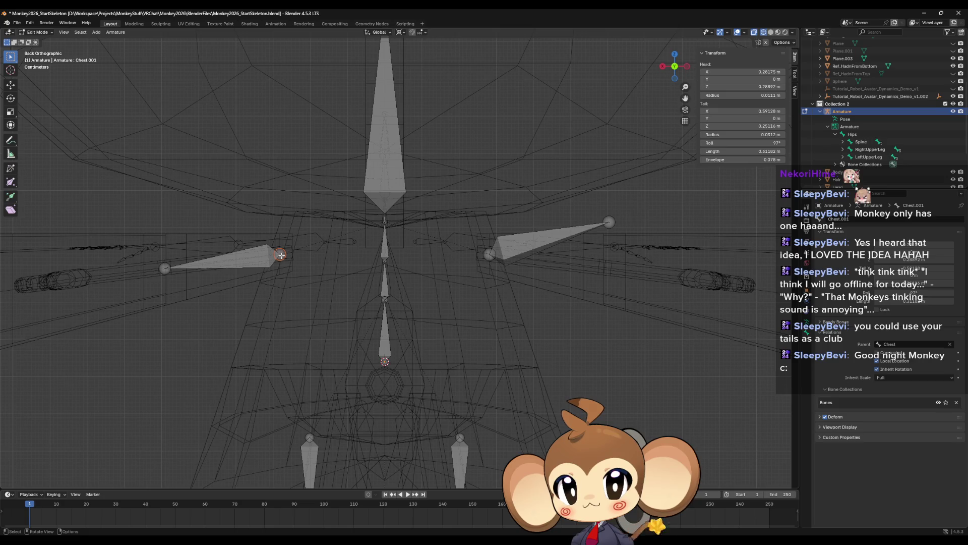
{"action": "scroll", "coordinate": [281, 255], "scroll_direction": "down", "scroll_amount": 4}
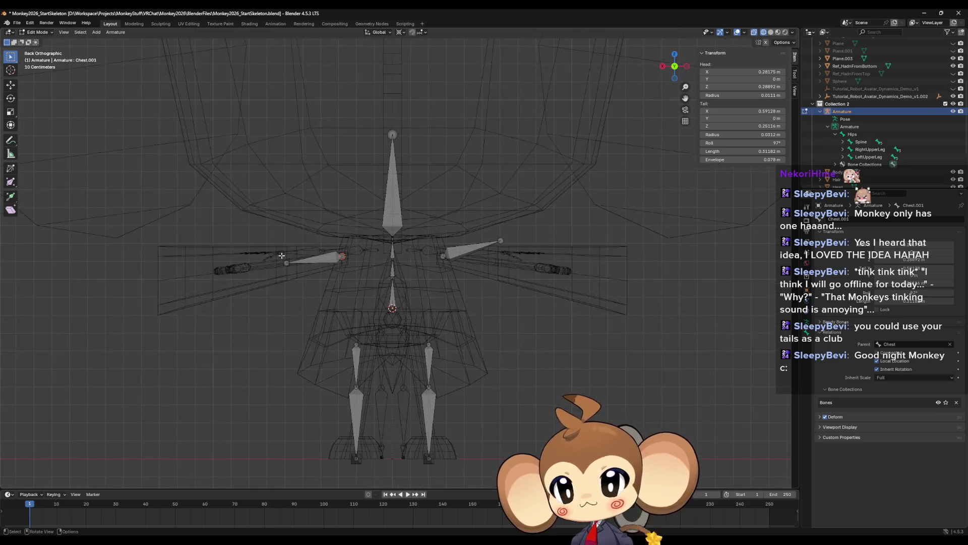
- Compare the right and left upper and lower leg bones' transform values
{"action": "left_click", "coordinate": [357, 352]}
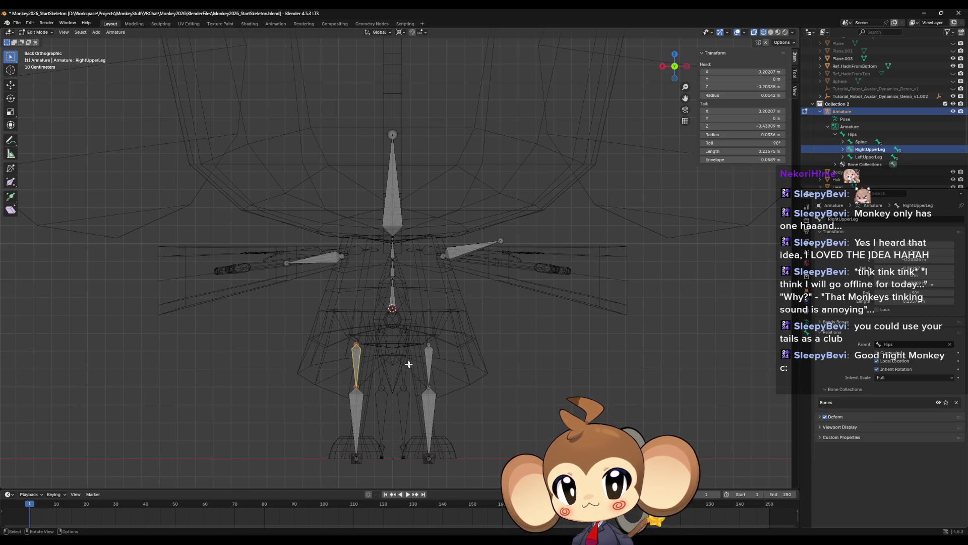
{"action": "left_click", "coordinate": [429, 355]}
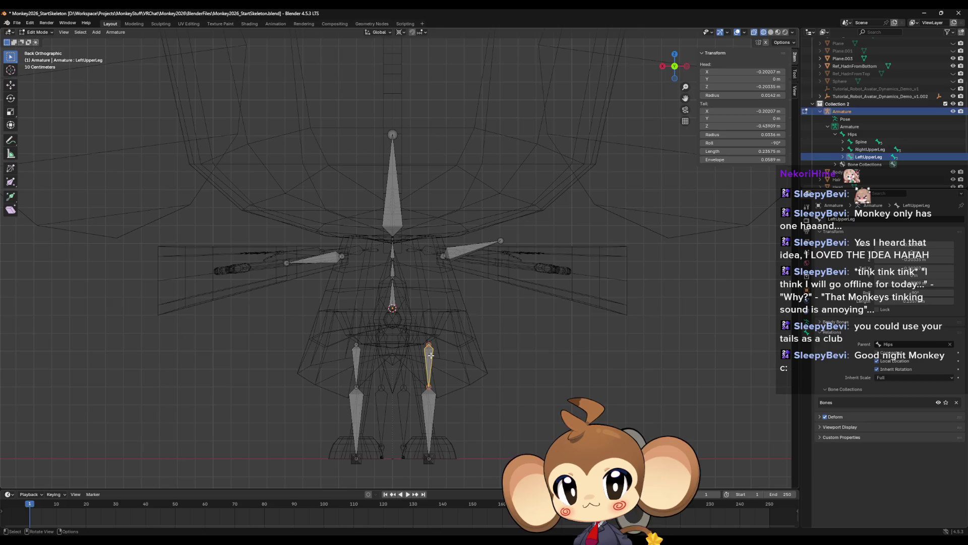
{"action": "left_click", "coordinate": [357, 356]}
{"action": "left_click", "coordinate": [430, 358]}
{"action": "left_click", "coordinate": [356, 360]}
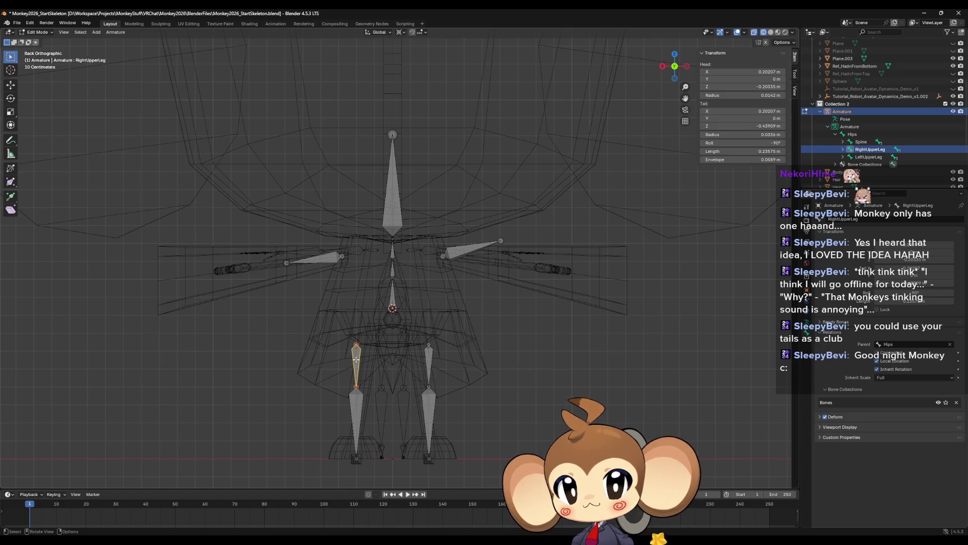
{"action": "left_click", "coordinate": [356, 406]}
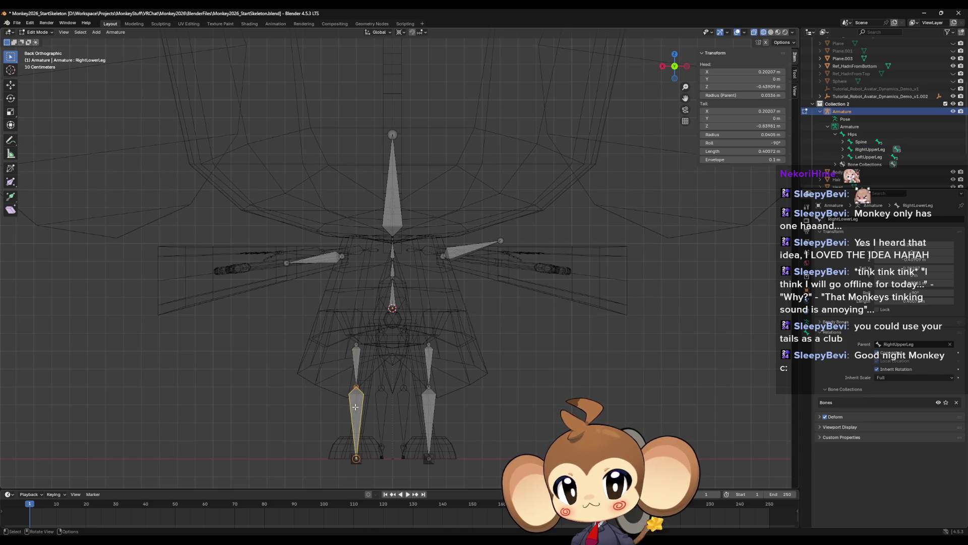
{"action": "left_click", "coordinate": [428, 411]}
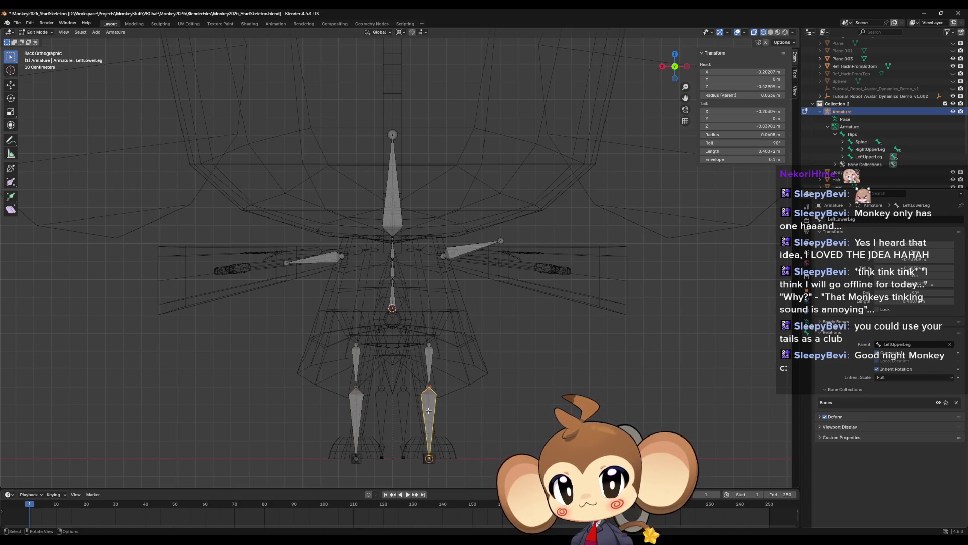
{"action": "left_click", "coordinate": [354, 410]}
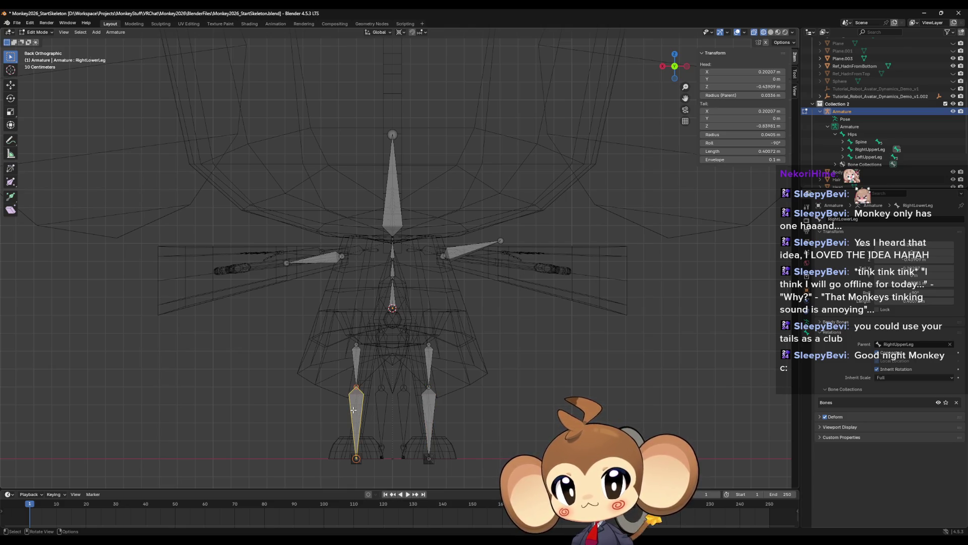
- Paste -0.20207 m into LeftLowerLeg's tail X, then compare both upper leg bones
{"action": "left_click", "coordinate": [755, 111]}
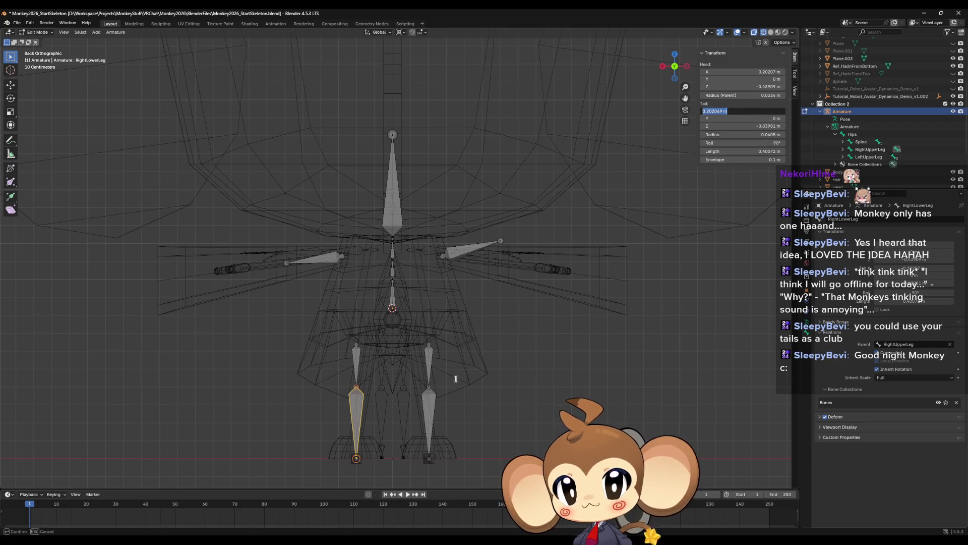
{"action": "left_click", "coordinate": [428, 405]}
{"action": "left_click", "coordinate": [428, 405]}
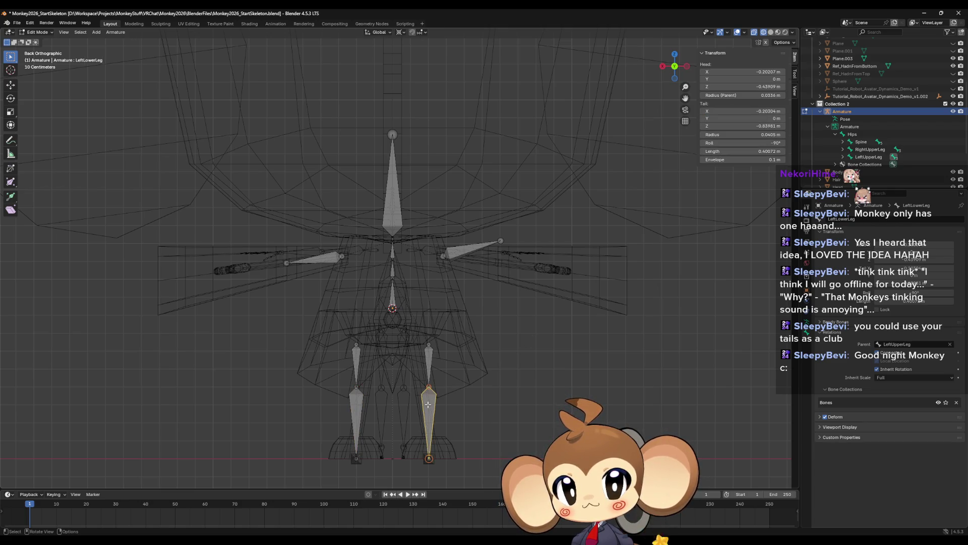
{"action": "left_click", "coordinate": [354, 407]}
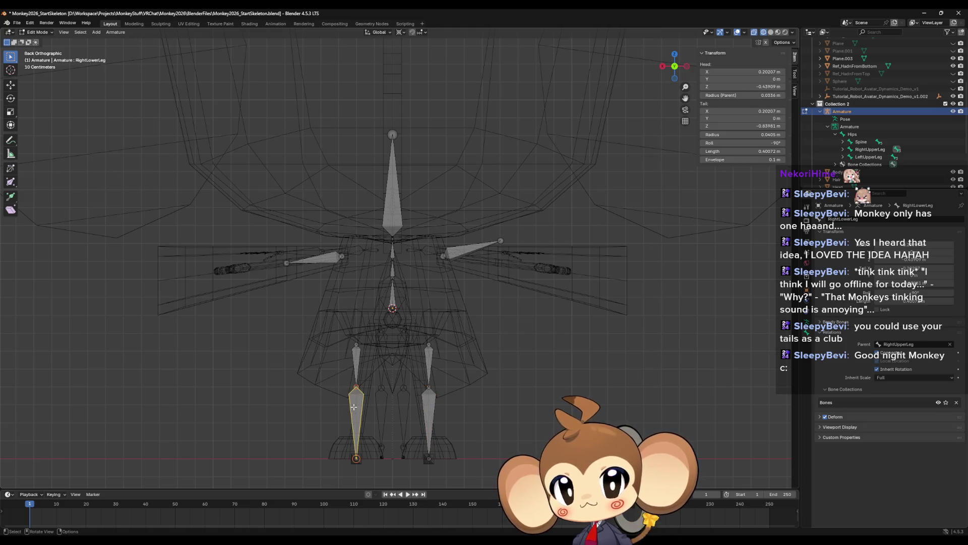
{"action": "left_click", "coordinate": [429, 405]}
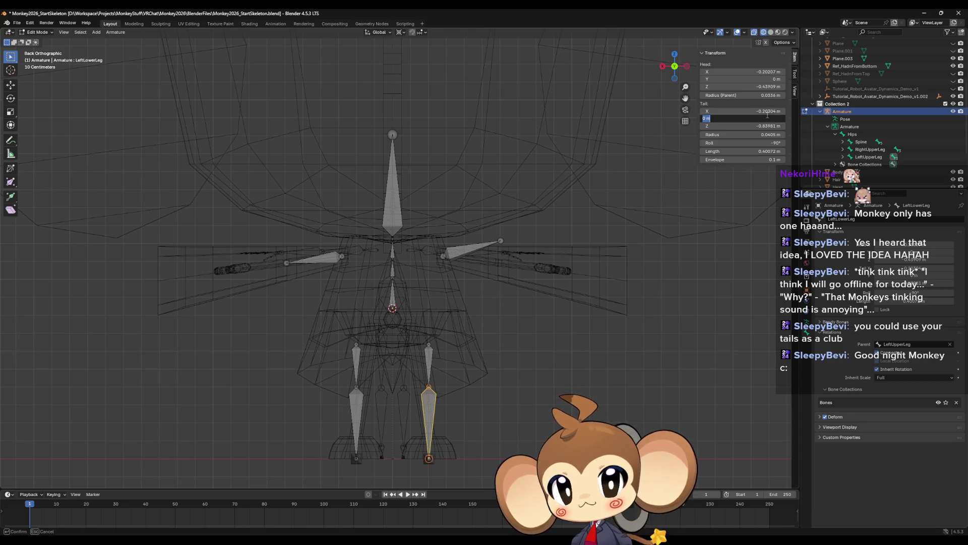
{"action": "left_click", "coordinate": [770, 110]}
{"action": "key", "text": "ctrl+v"}
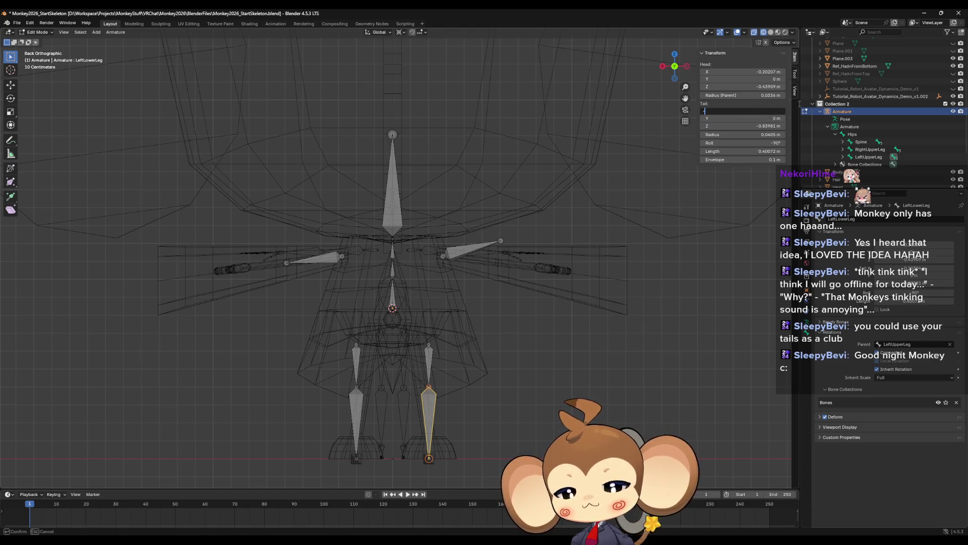
{"action": "key", "text": "Return"}
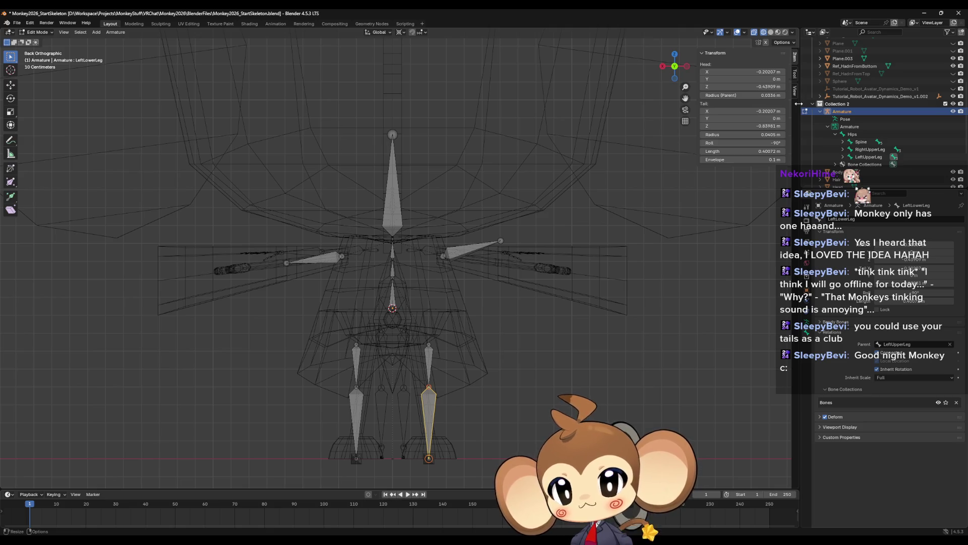
{"action": "left_click", "coordinate": [429, 348]}
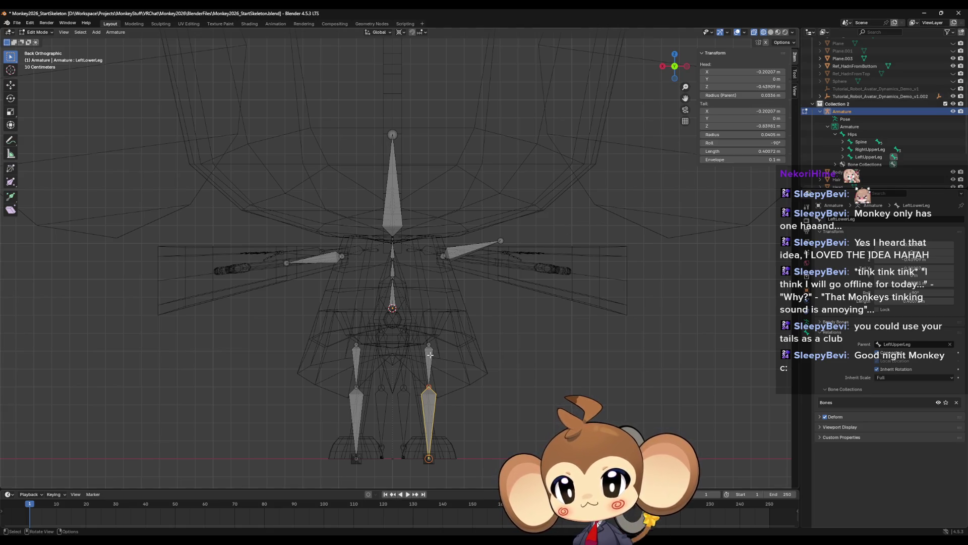
{"action": "left_click", "coordinate": [356, 360]}
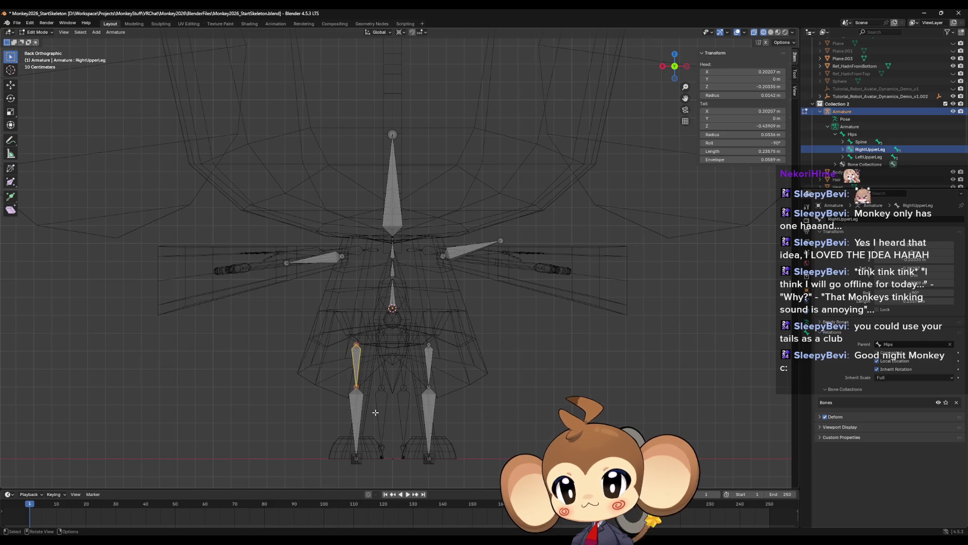
- Copy the right foot bone's tail X and paste it negated into the left foot bone's tail X
{"action": "middle_click_drag", "start_coordinate": [434, 456], "coordinate": [414, 270]}
{"action": "left_click", "coordinate": [416, 293]}
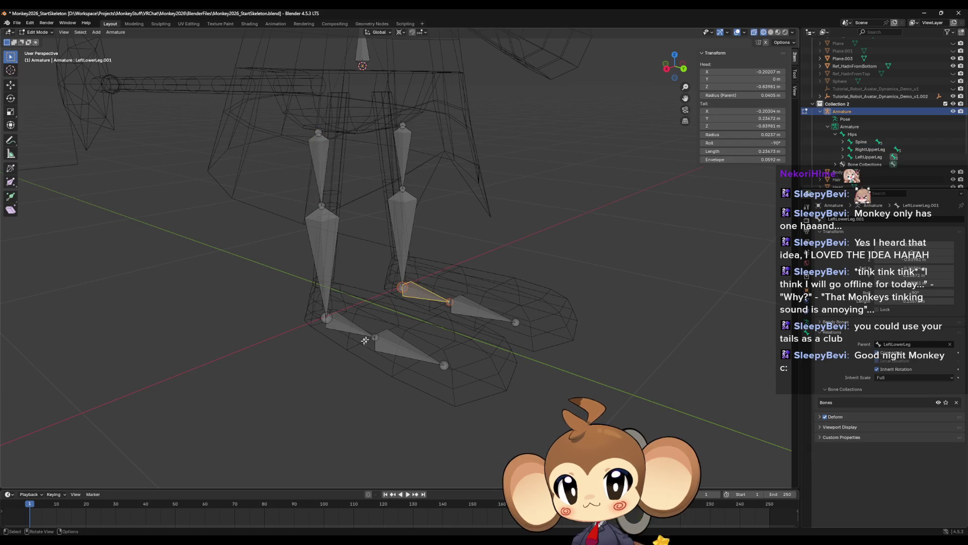
{"action": "left_click", "coordinate": [345, 326]}
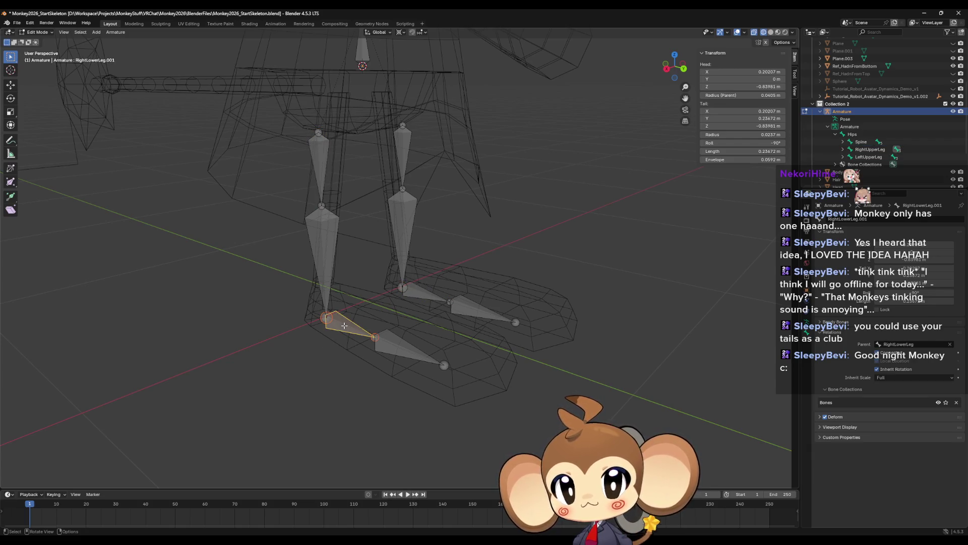
{"action": "left_click", "coordinate": [419, 291]}
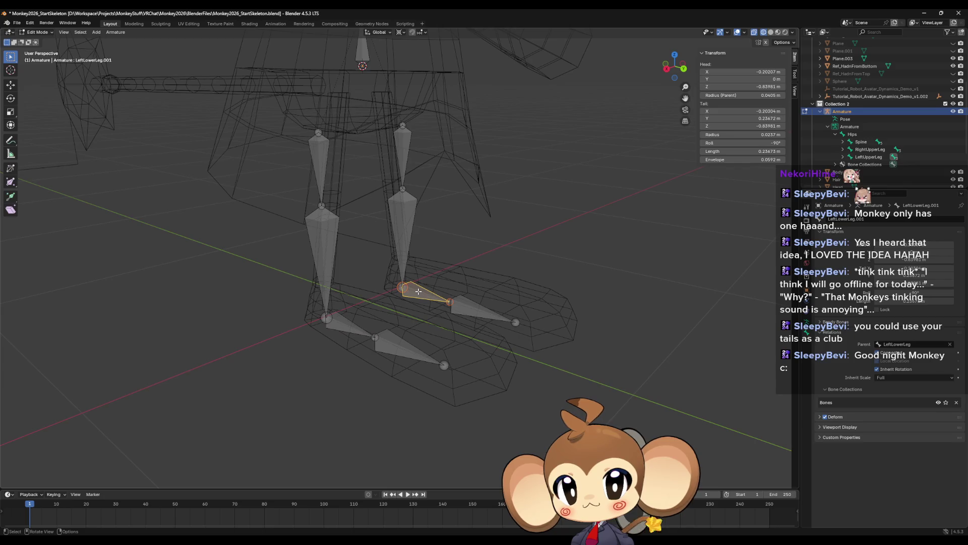
{"action": "left_click", "coordinate": [343, 326]}
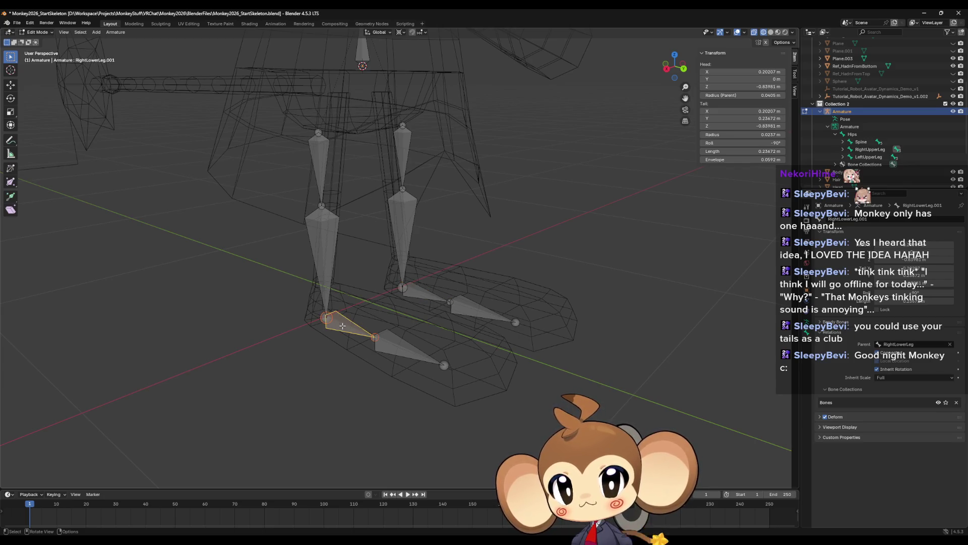
{"action": "left_click", "coordinate": [771, 110]}
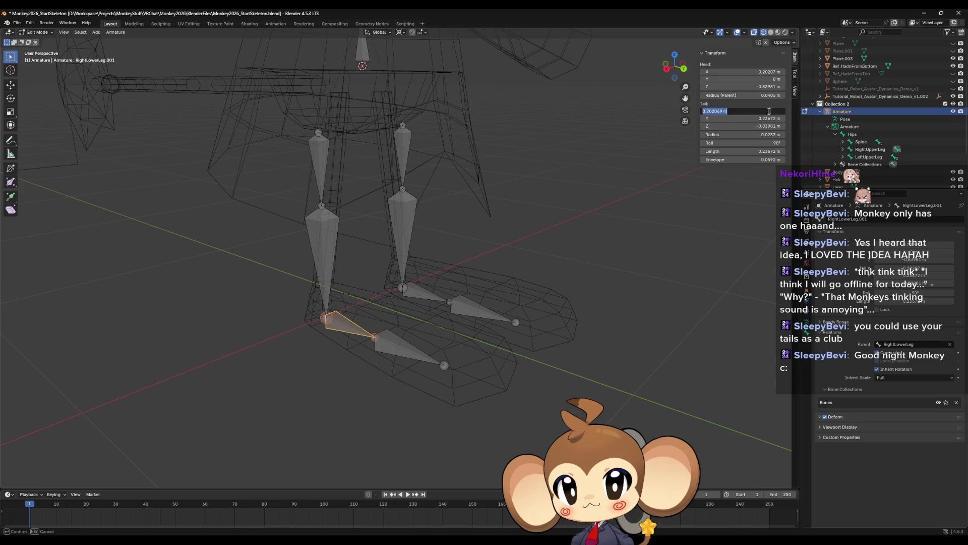
{"action": "left_click", "coordinate": [431, 271]}
{"action": "left_click", "coordinate": [419, 293]}
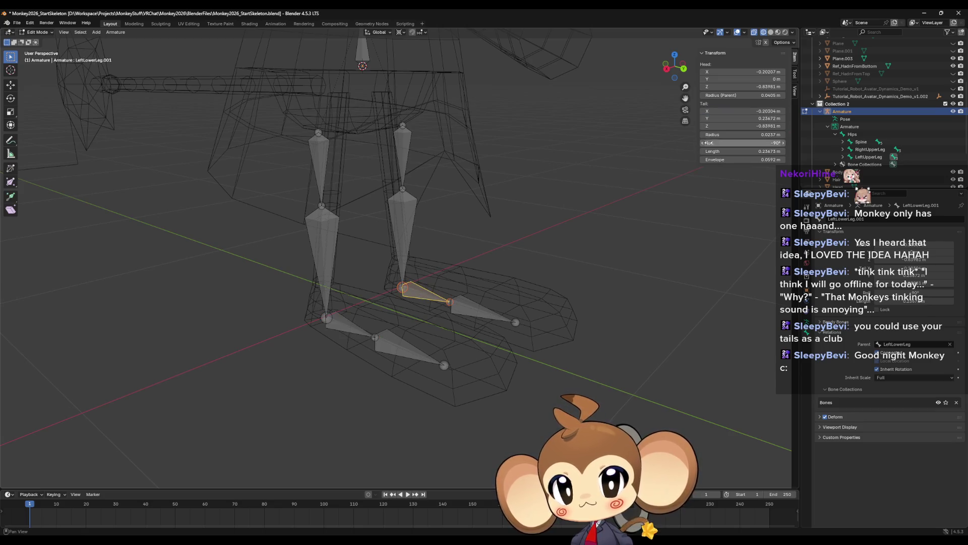
{"action": "left_click", "coordinate": [757, 111]}
{"action": "type", "text": "0.202069 m"}
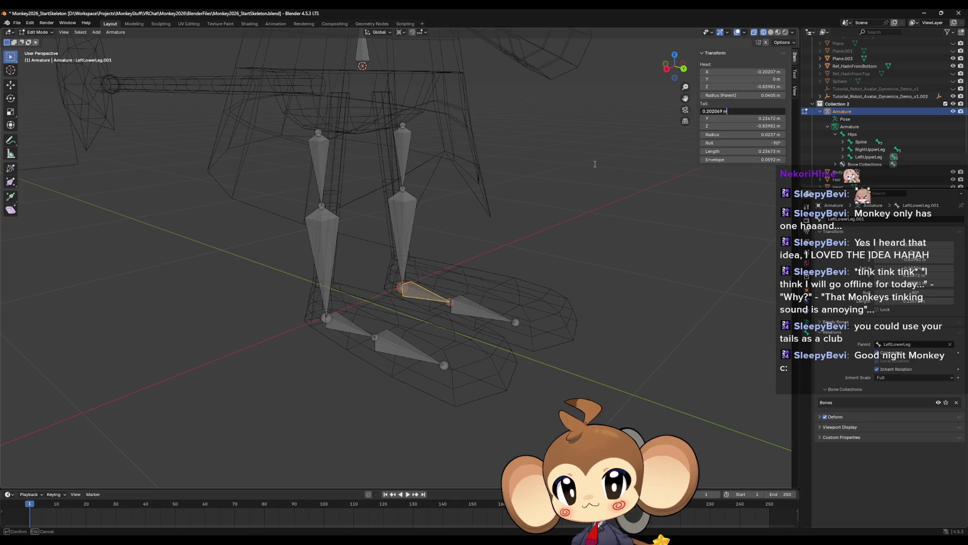
{"action": "type", "text": "-"}
{"action": "key", "text": "Return"}
- Copy the right toe bone's tail X and paste it negated into the left toe bone's tail X
{"action": "left_click", "coordinate": [343, 322]}
{"action": "left_click", "coordinate": [414, 294]}
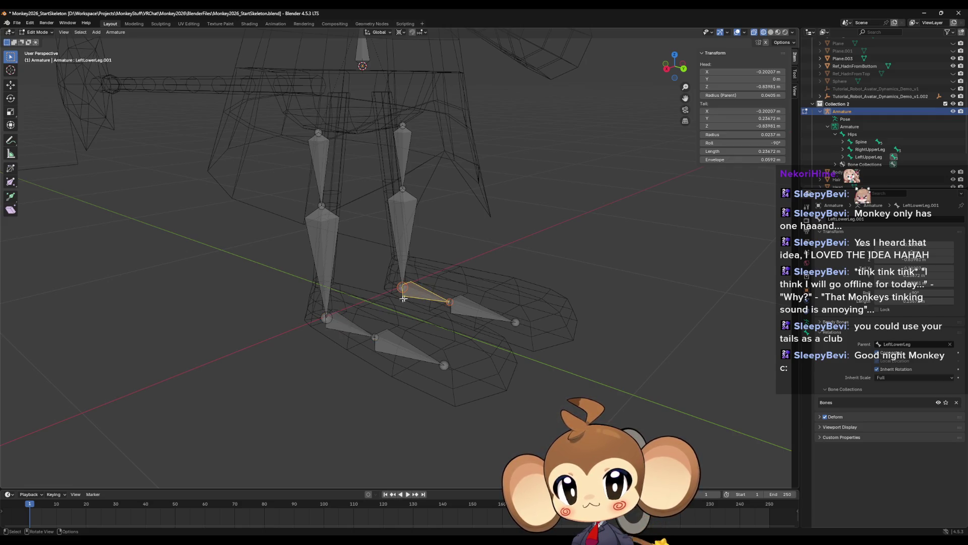
{"action": "left_click", "coordinate": [345, 325]}
{"action": "left_click", "coordinate": [398, 345]}
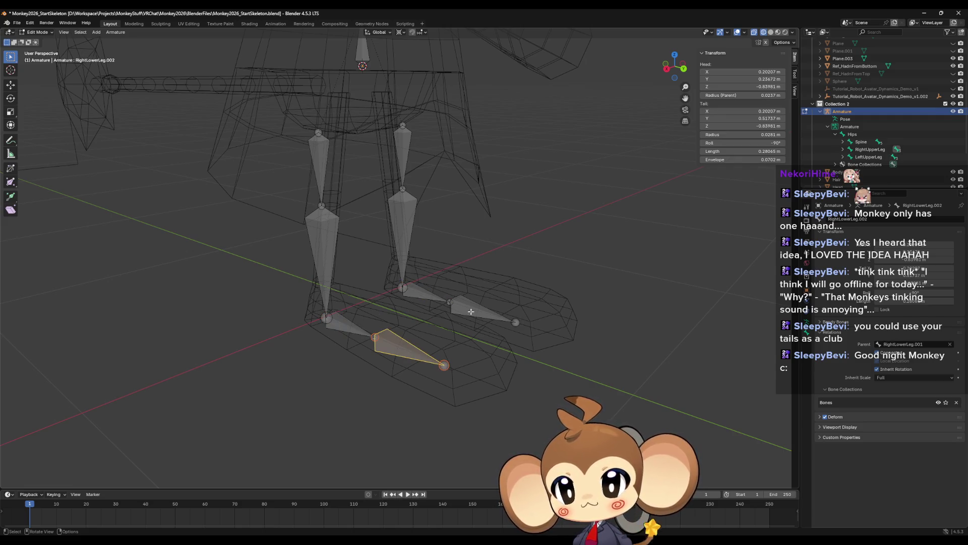
{"action": "left_click", "coordinate": [470, 310]}
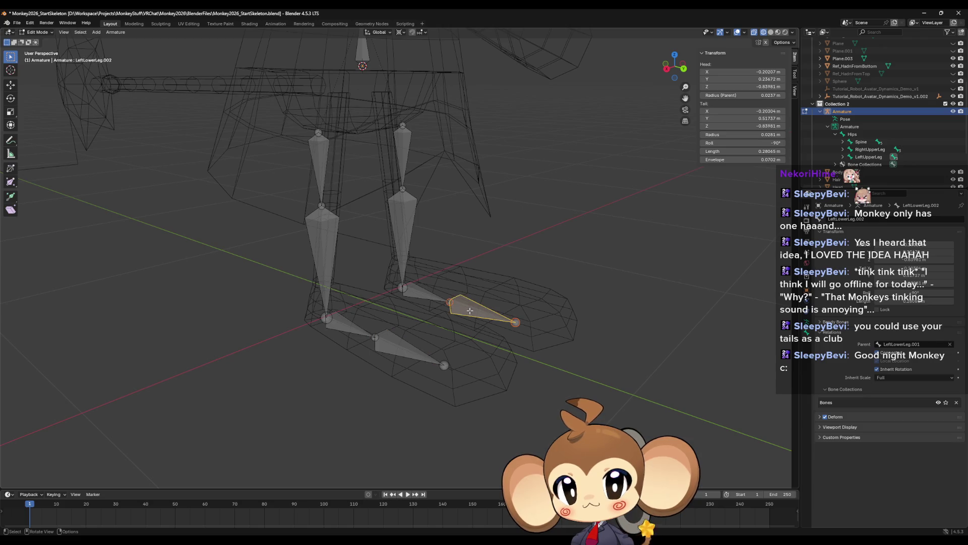
{"action": "left_click", "coordinate": [400, 348]}
{"action": "double_click", "coordinate": [763, 111]}
{"action": "key", "text": "ctrl+c"}
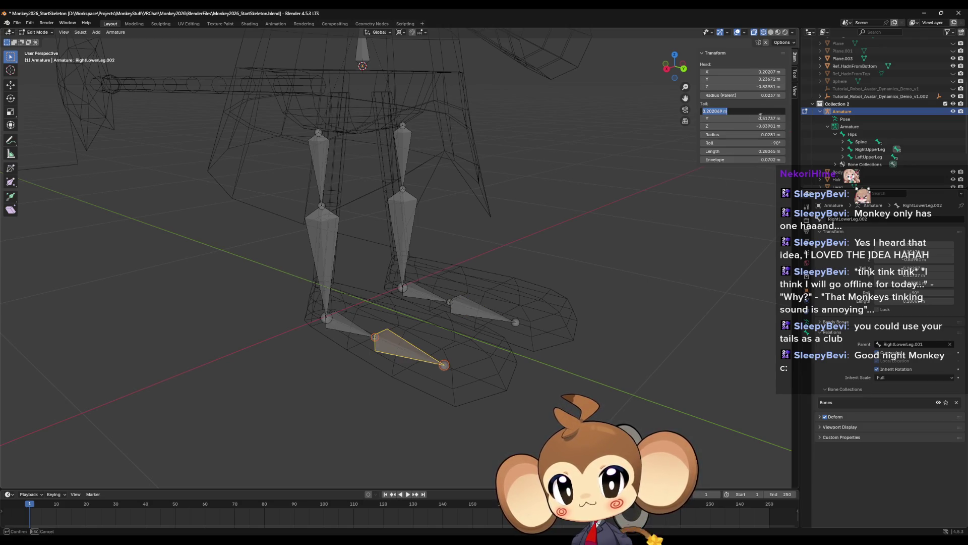
{"action": "key", "text": "Escape"}
{"action": "left_click", "coordinate": [470, 311]}
{"action": "double_click", "coordinate": [759, 111]}
{"action": "type", "text": "-"}
{"action": "key", "text": "ctrl+v"}
{"action": "key", "text": "Return"}
- Compare both toe bones, then orbit back and select the Chest.001 arm bone
{"action": "left_click", "coordinate": [400, 350]}
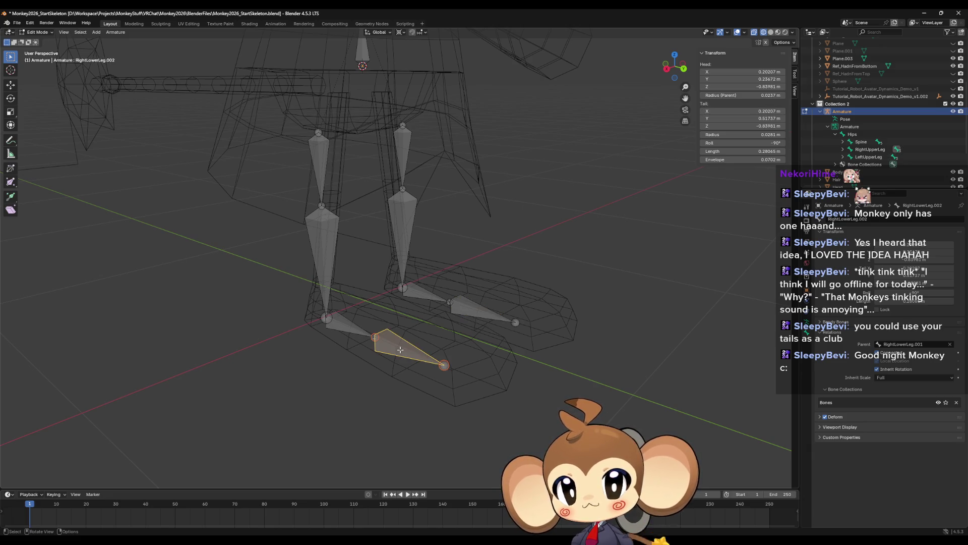
{"action": "left_click", "coordinate": [465, 309]}
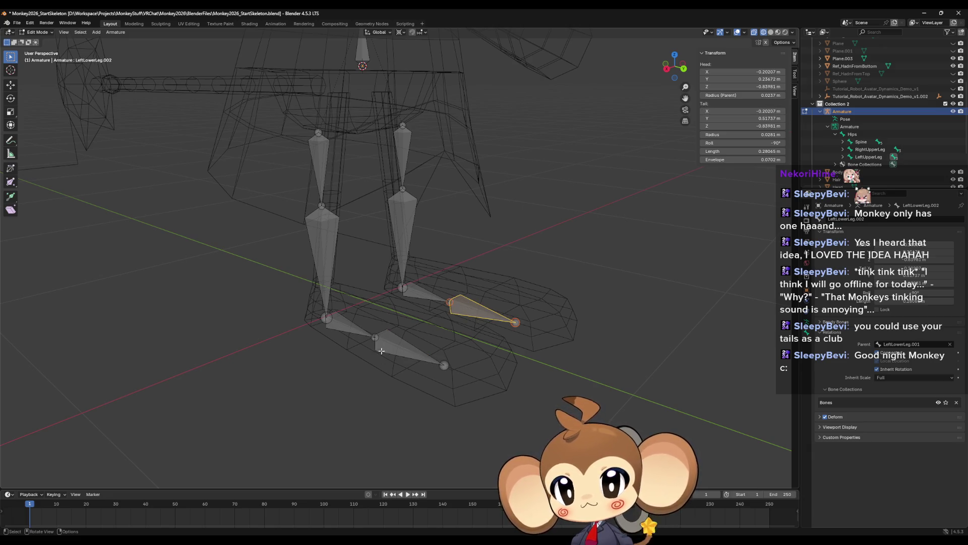
{"action": "left_click", "coordinate": [408, 338]}
{"action": "mouse_move", "coordinate": [516, 272]}
{"action": "middle_mouse_down"}
{"action": "mouse_move", "coordinate": [399, 294]}
{"action": "mouse_move", "coordinate": [504, 290]}
{"action": "middle_mouse_up"}
{"action": "left_click", "coordinate": [364, 296]}
- Paste Chest.001's tail X into Chest.002 and negate it to -0.59128 m
{"action": "left_click", "coordinate": [566, 287]}
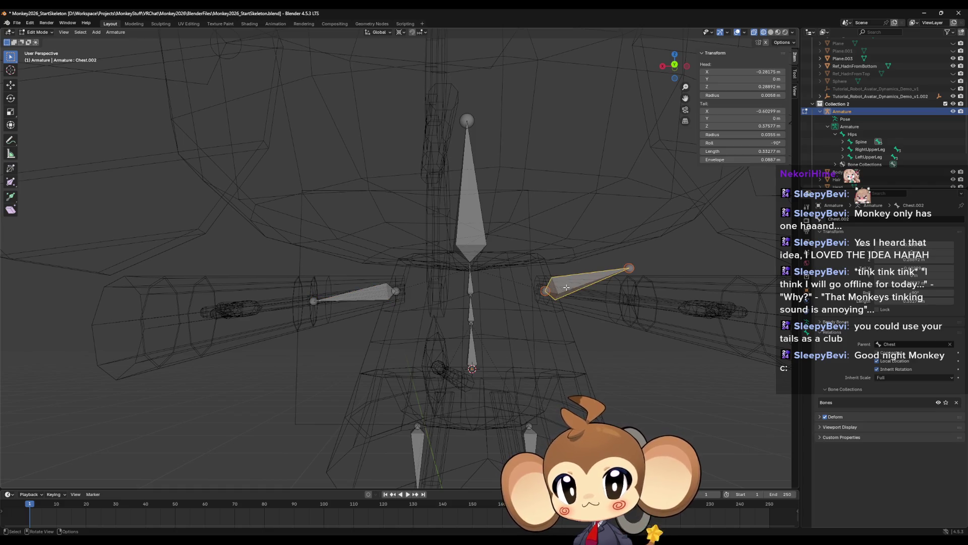
{"action": "left_click", "coordinate": [353, 295]}
{"action": "left_click", "coordinate": [743, 112]}
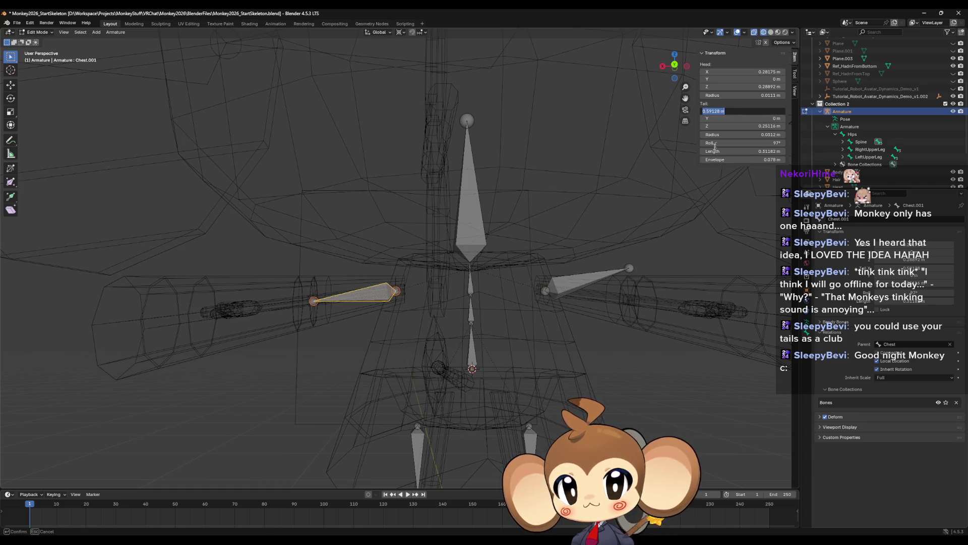
{"action": "left_click", "coordinate": [557, 296]}
{"action": "left_click", "coordinate": [744, 111]}
{"action": "type", "text": "0.59128 m"}
{"action": "key", "text": "Return"}
{"action": "middle_click_drag", "start_coordinate": [358, 294], "coordinate": [365, 288]}
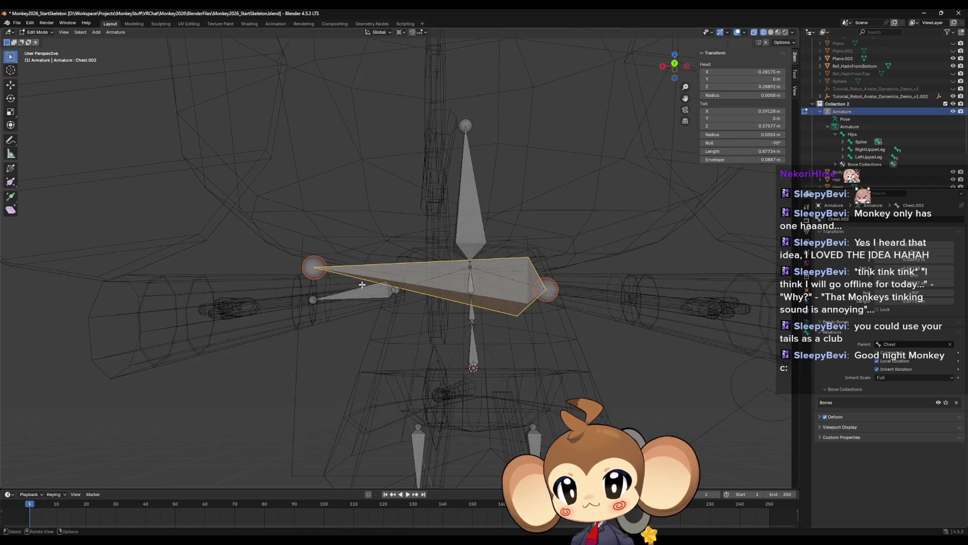
{"action": "left_click", "coordinate": [772, 110]}
{"action": "type", "text": "-"}
{"action": "key", "text": "Return"}
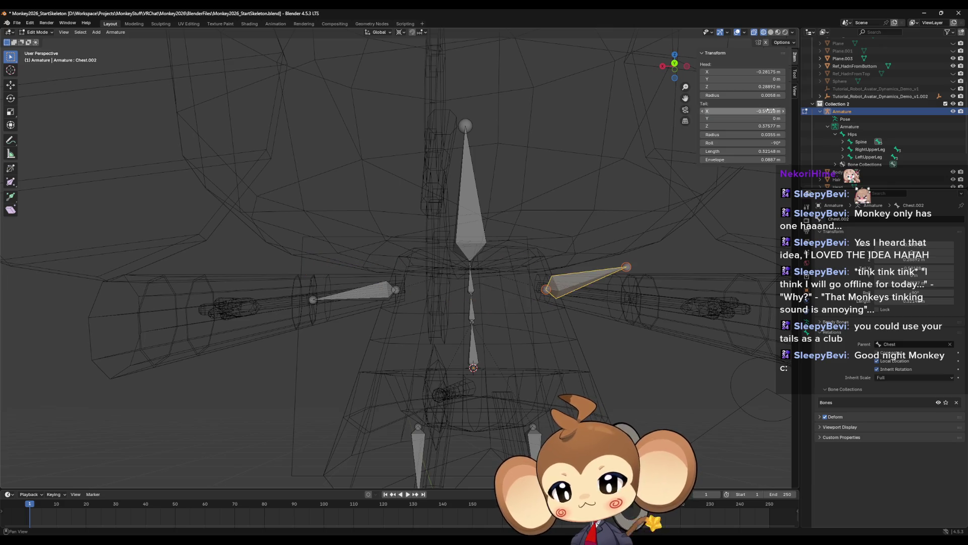
- Set Chest.002's tail Z to 0.25116 m
{"action": "left_click", "coordinate": [366, 293]}
{"action": "left_click", "coordinate": [582, 278]}
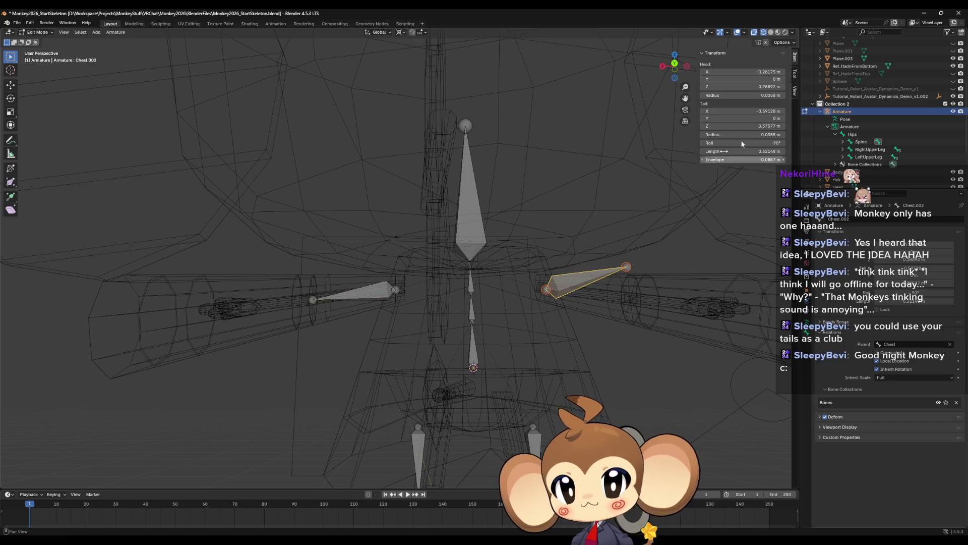
{"action": "left_click", "coordinate": [769, 126]}
{"action": "type", "text": "0.25116"}
{"action": "key", "text": "Return"}
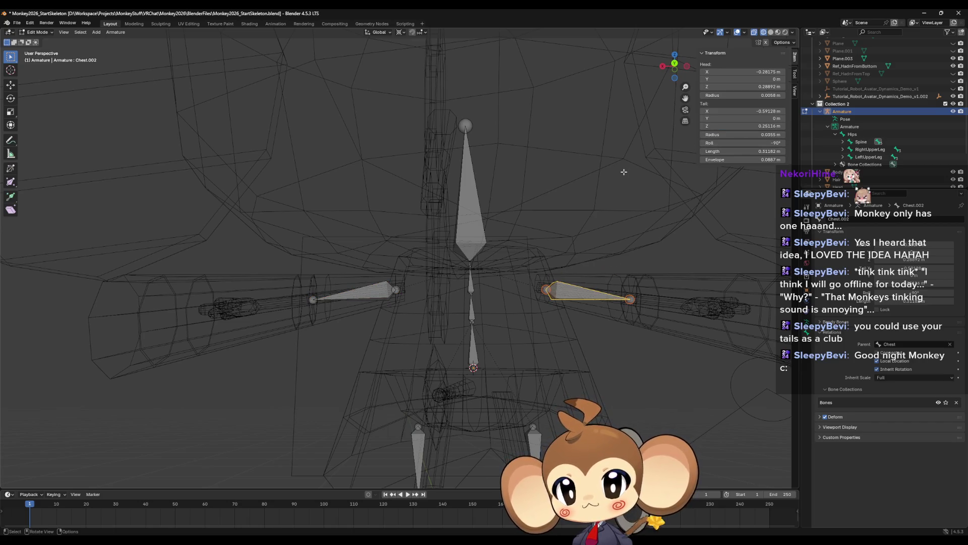
- Check the left arm's roll and set Chest.002's roll to 97°
{"action": "left_click", "coordinate": [380, 294]}
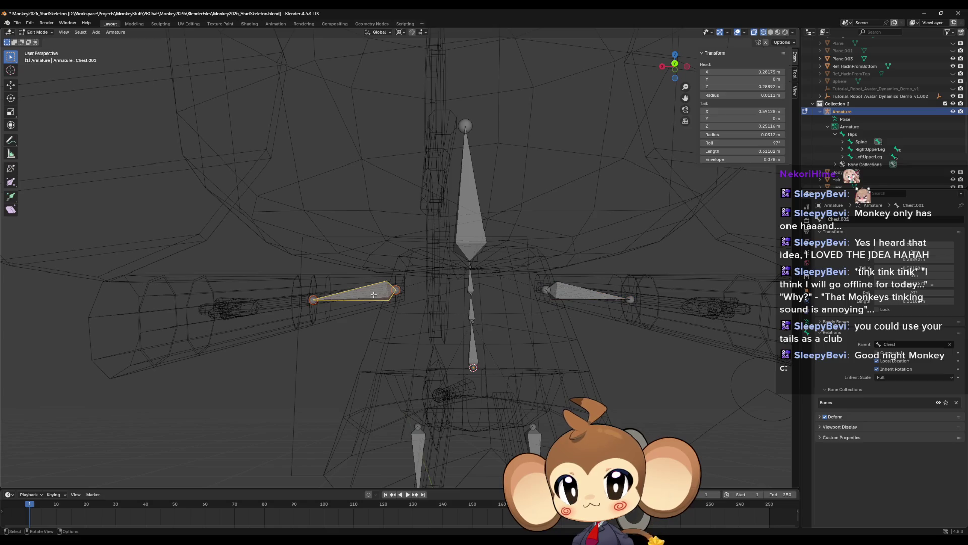
{"action": "left_click", "coordinate": [563, 293]}
{"action": "left_click", "coordinate": [741, 143]}
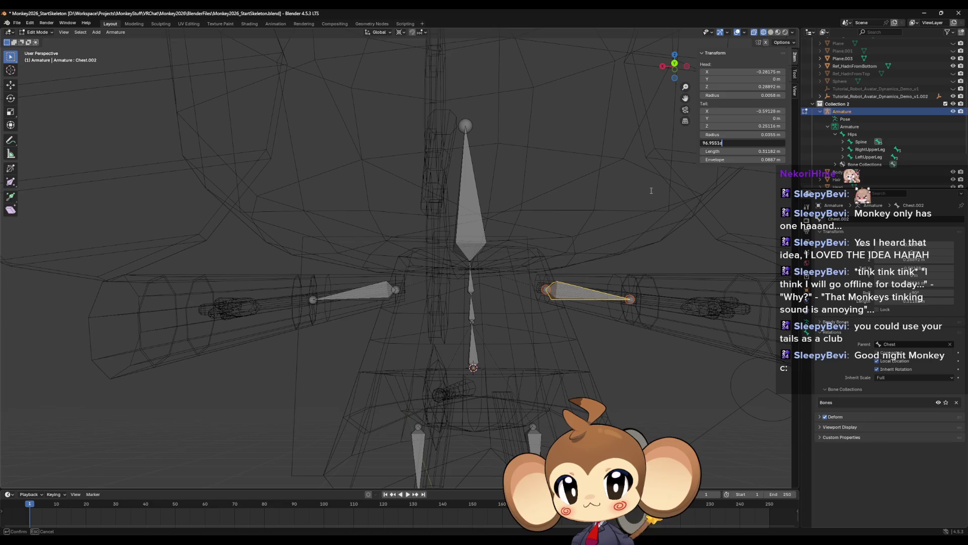
{"action": "key", "text": "Return"}
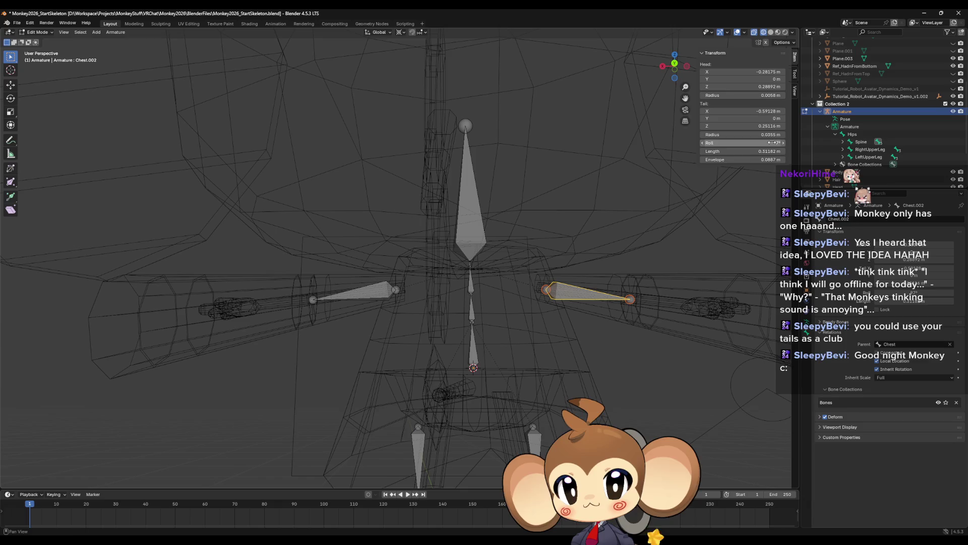
- Inspect the leg bones, then reselect Chest.002 and orbit around the armature
{"action": "middle_click_drag", "start_coordinate": [524, 337], "coordinate": [522, 335]}
{"action": "left_click", "coordinate": [499, 414]}
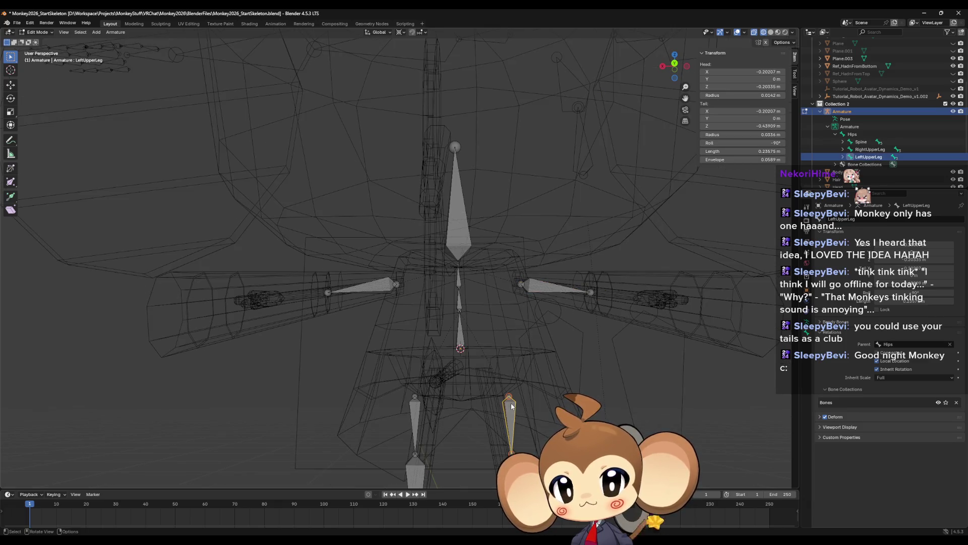
{"action": "left_click", "coordinate": [411, 414]}
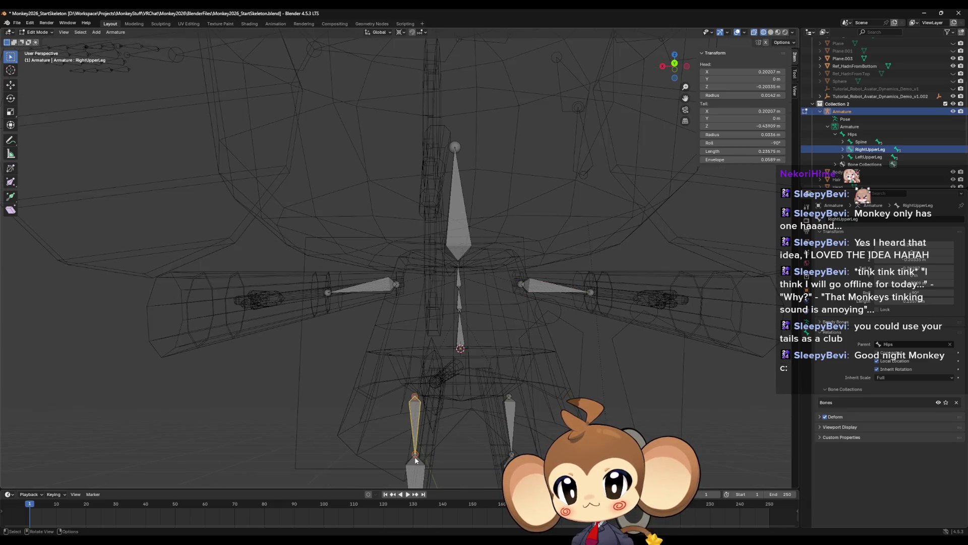
{"action": "left_click", "coordinate": [418, 474]}
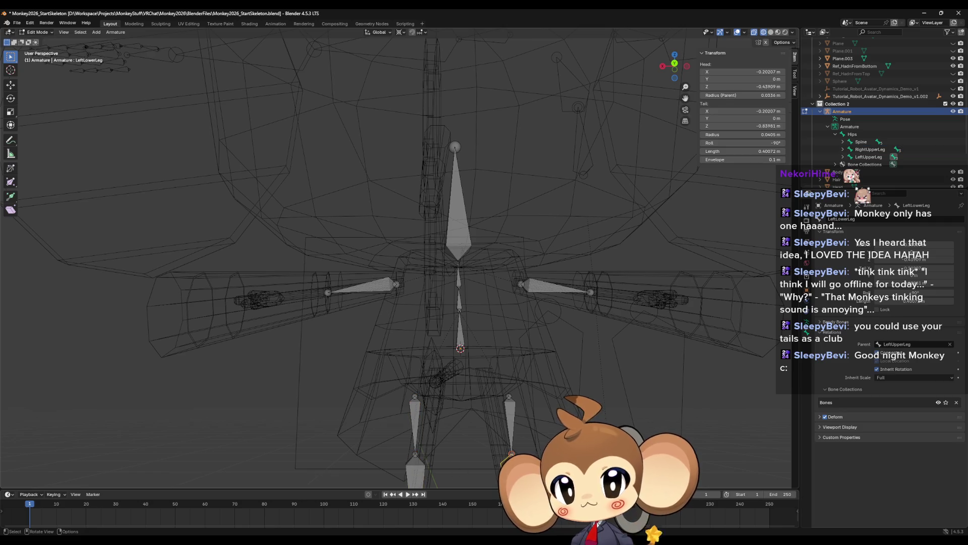
{"action": "left_click", "coordinate": [534, 287]}
{"action": "mouse_move", "coordinate": [534, 287]}
{"action": "middle_mouse_down"}
{"action": "mouse_move", "coordinate": [528, 331]}
{"action": "mouse_move", "coordinate": [612, 349]}
{"action": "middle_mouse_up"}
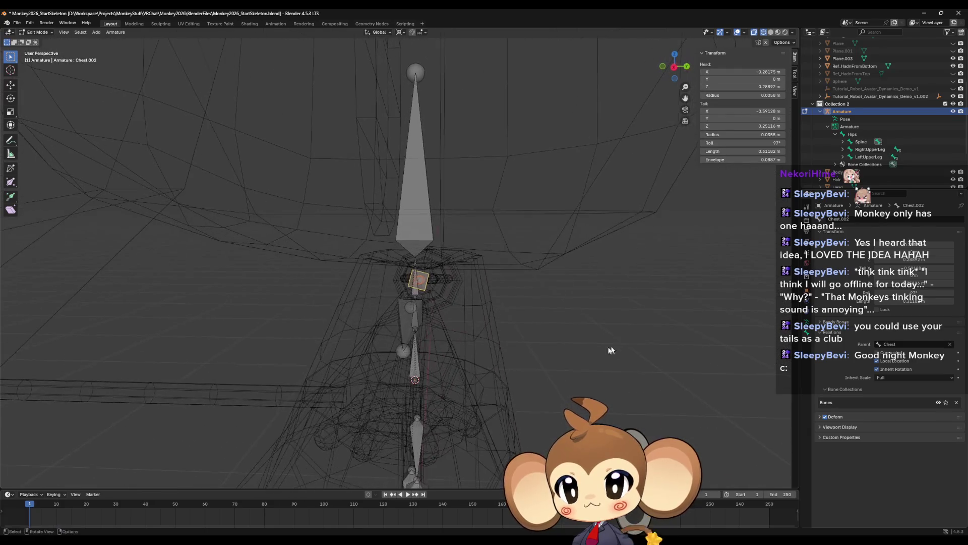
{"action": "scroll", "coordinate": [476, 330], "scroll_direction": "up", "scroll_amount": 3}
- Set Chest.002's roll to 90°, nudge it slightly lower, and inspect the bone's twist
{"action": "middle_click_drag", "start_coordinate": [476, 332], "coordinate": [513, 322]}
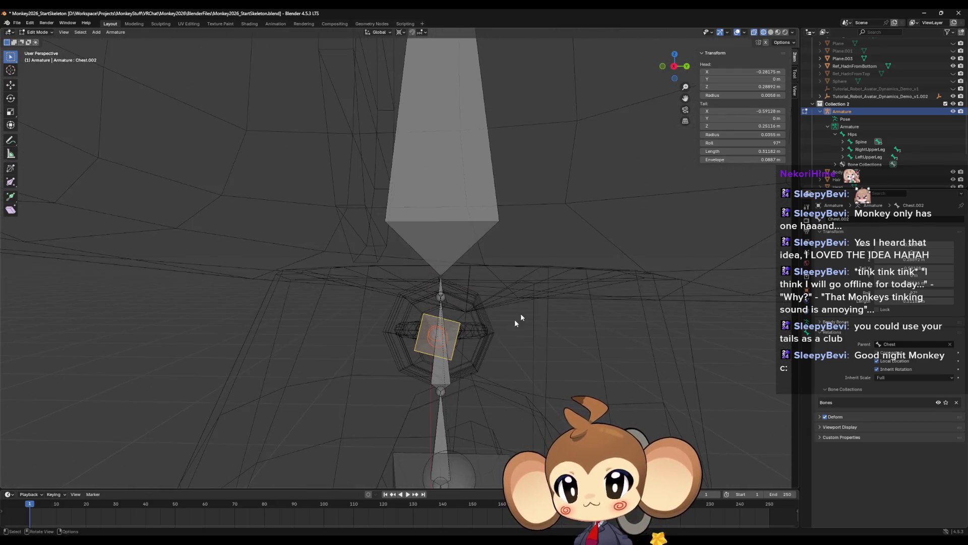
{"action": "left_click", "coordinate": [757, 142]}
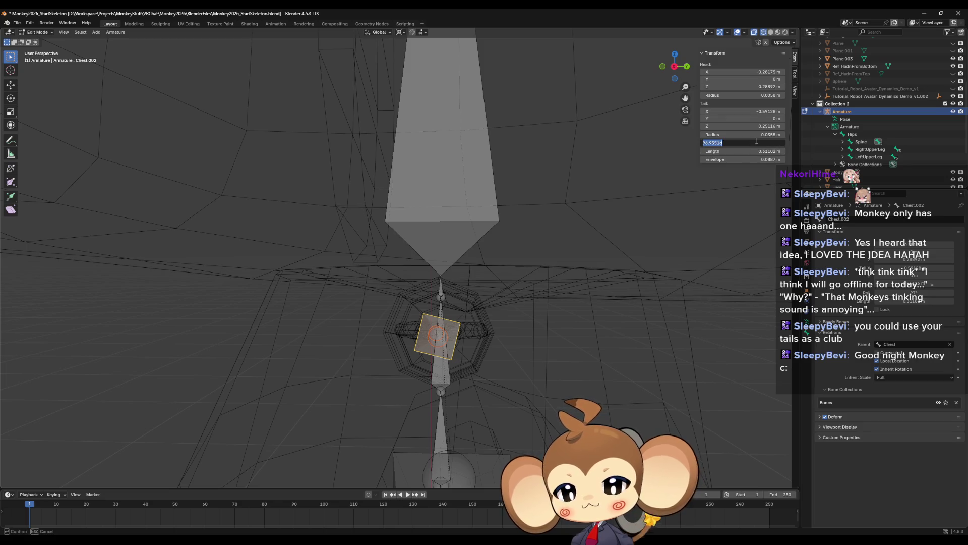
{"action": "type", "text": "90"}
{"action": "key", "text": "Return"}
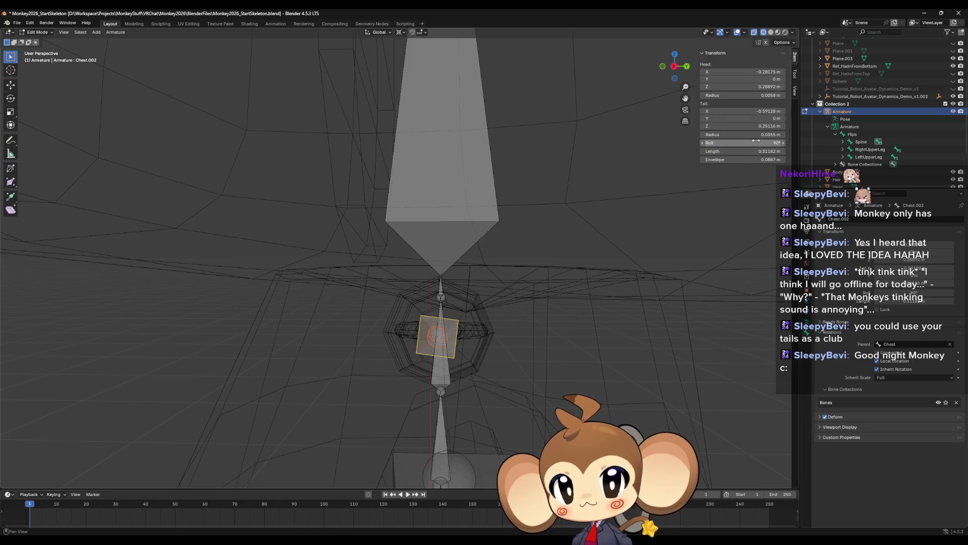
{"action": "left_click_drag", "start_coordinate": [756, 143], "coordinate": [746, 143]}
{"action": "mouse_move", "coordinate": [577, 268]}
{"action": "middle_mouse_down"}
{"action": "mouse_move", "coordinate": [501, 330]}
{"action": "mouse_move", "coordinate": [646, 253]}
{"action": "mouse_move", "coordinate": [616, 249]}
{"action": "mouse_move", "coordinate": [640, 230]}
{"action": "middle_mouse_up"}
{"action": "middle_click_drag", "start_coordinate": [716, 220], "coordinate": [696, 201]}
- Enter a roll of exactly 80° for Chest.002, then select Chest.001 and open its bone options
{"action": "left_click", "coordinate": [775, 144]}
{"action": "type", "text": "80"}
{"action": "key", "text": "Return"}
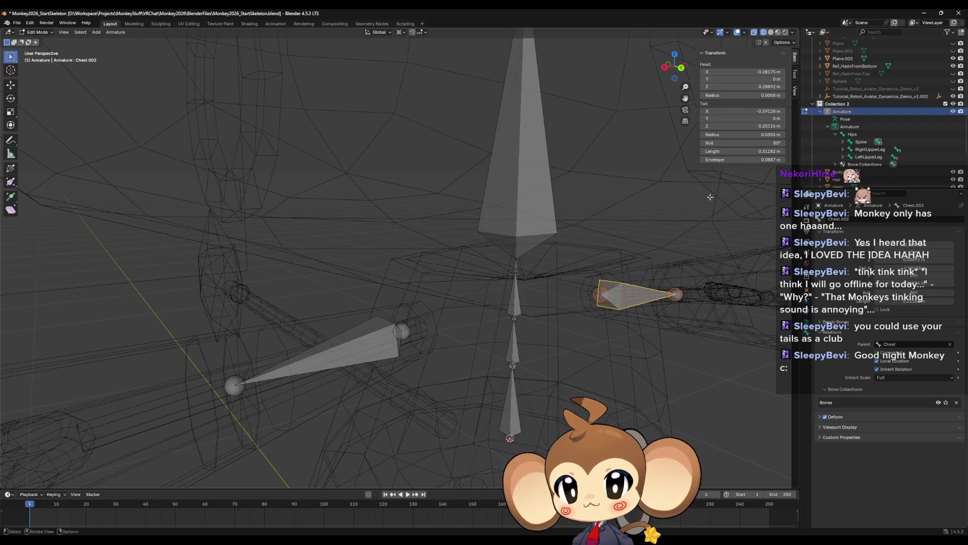
{"action": "left_click", "coordinate": [344, 343]}
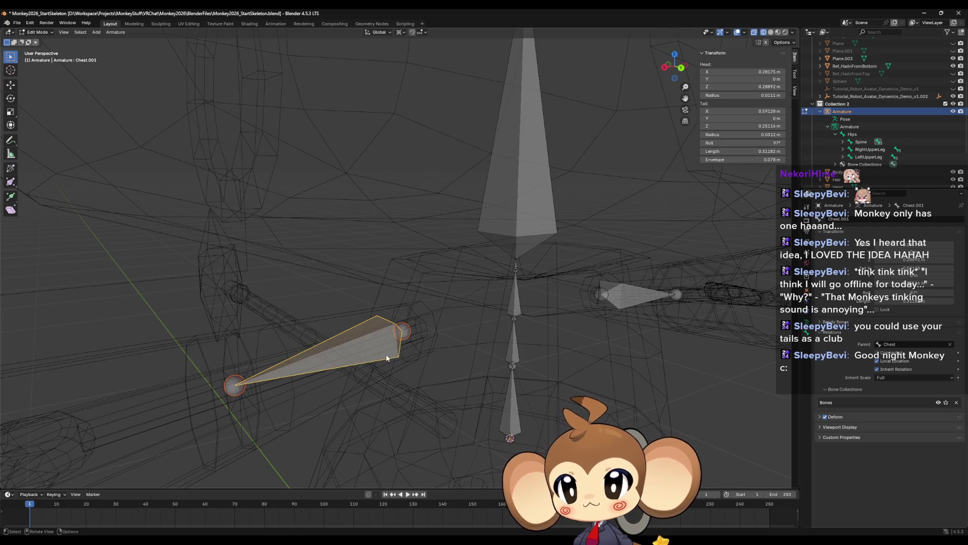
{"action": "right_click", "coordinate": [366, 347]}
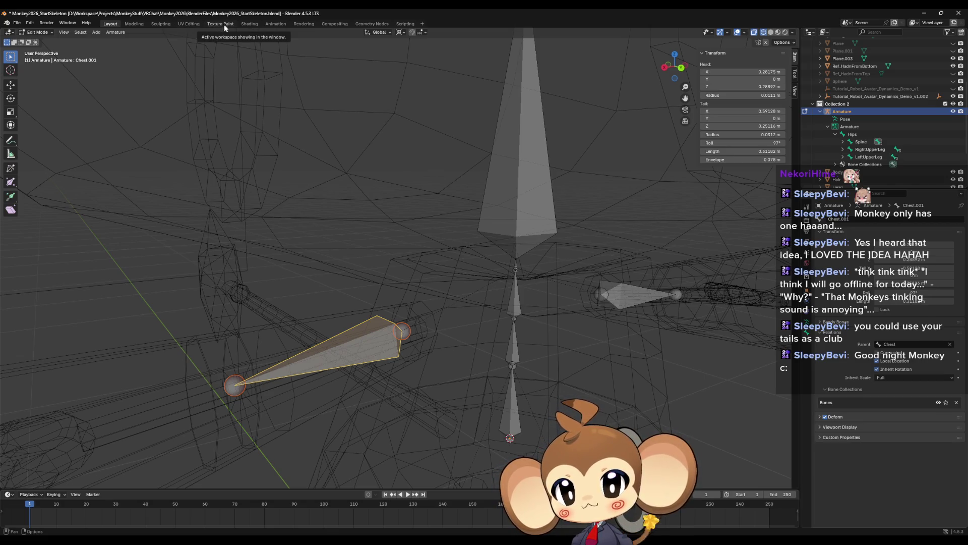
- Recalculate the left arm bone Chest.001's roll to Global +Z Axis
{"action": "left_click", "coordinate": [113, 34]}
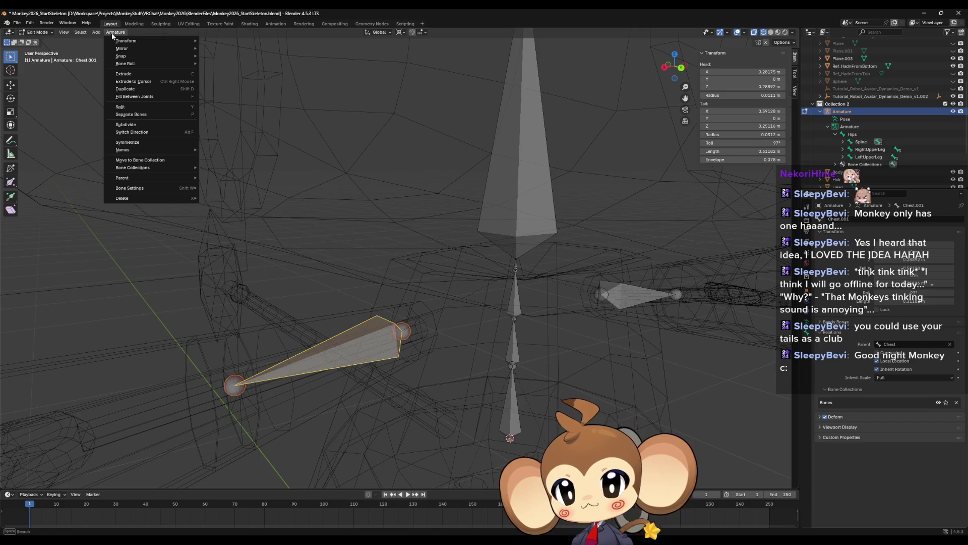
{"action": "mouse_move", "coordinate": [131, 43]}
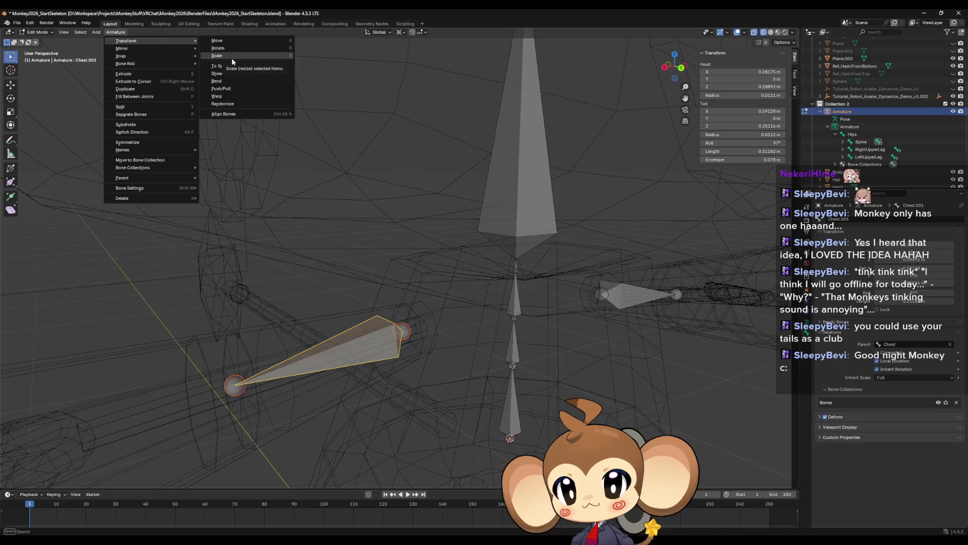
{"action": "mouse_move", "coordinate": [160, 64]}
{"action": "mouse_move", "coordinate": [243, 66]}
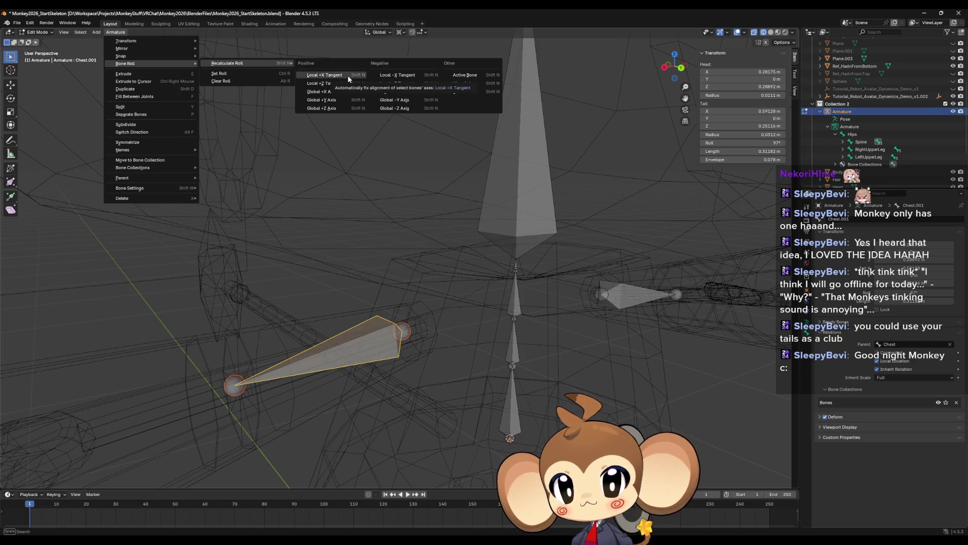
{"action": "left_click", "coordinate": [339, 107]}
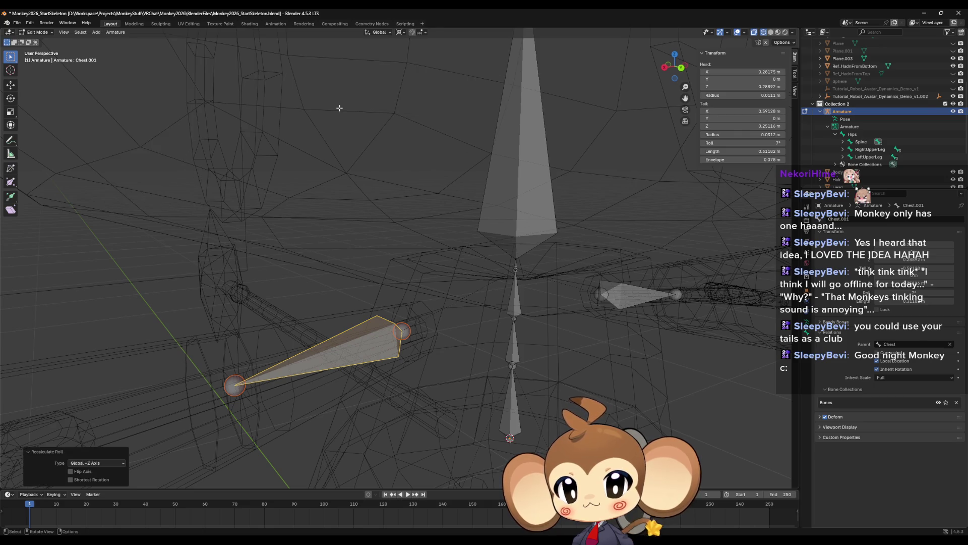
{"action": "left_click_drag", "start_coordinate": [741, 143], "coordinate": [712, 143]}
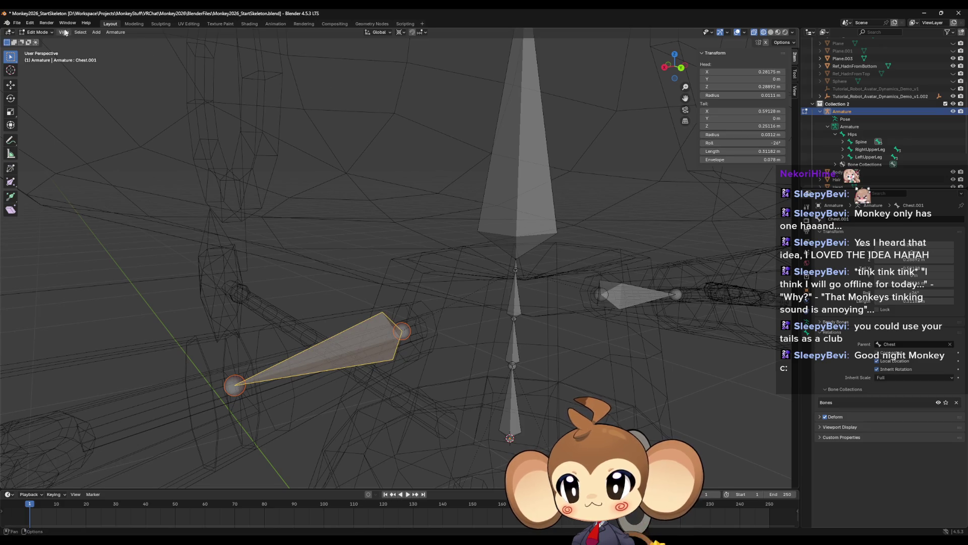
{"action": "left_click", "coordinate": [116, 32]}
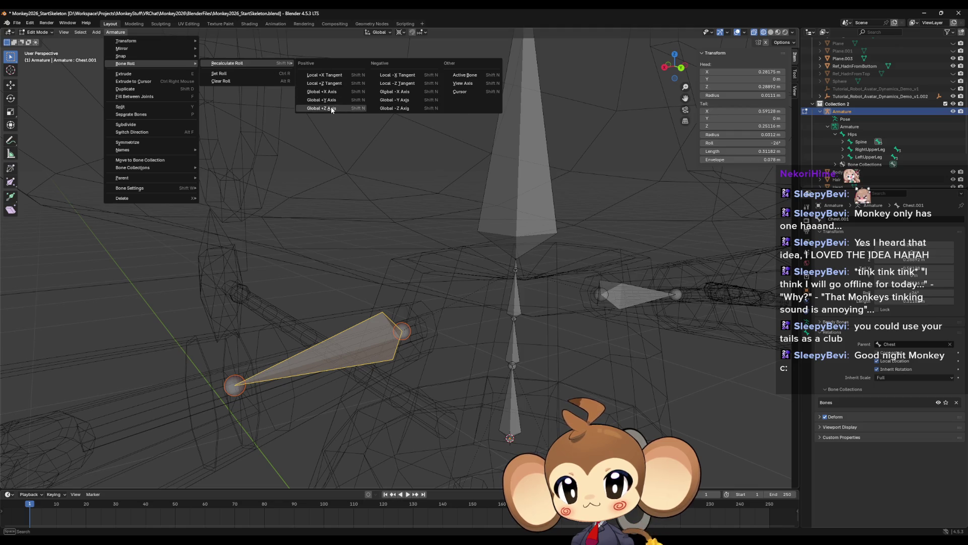
{"action": "left_click", "coordinate": [331, 110]}
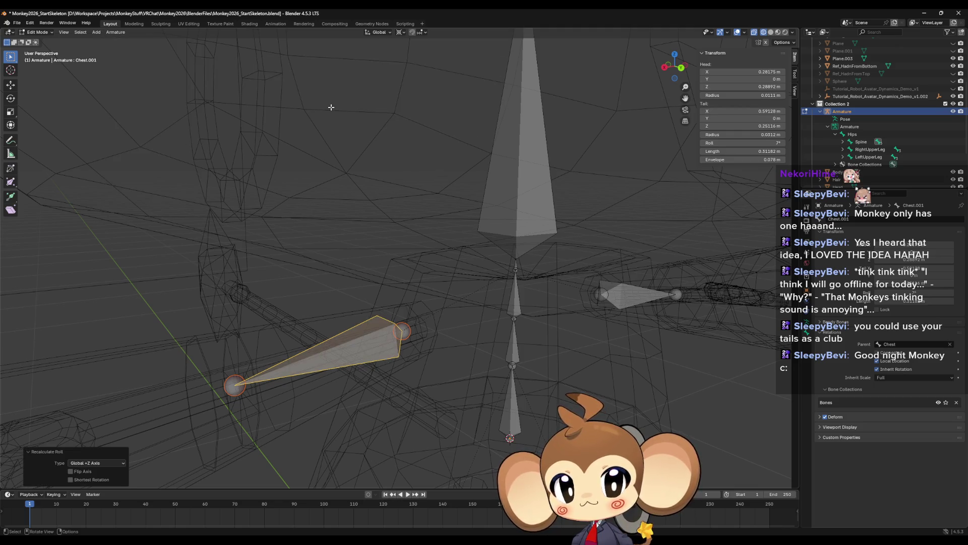
- Select the right arm bone Chest.002 and recalculate its roll to Global +Z Axis
{"action": "left_click", "coordinate": [628, 300]}
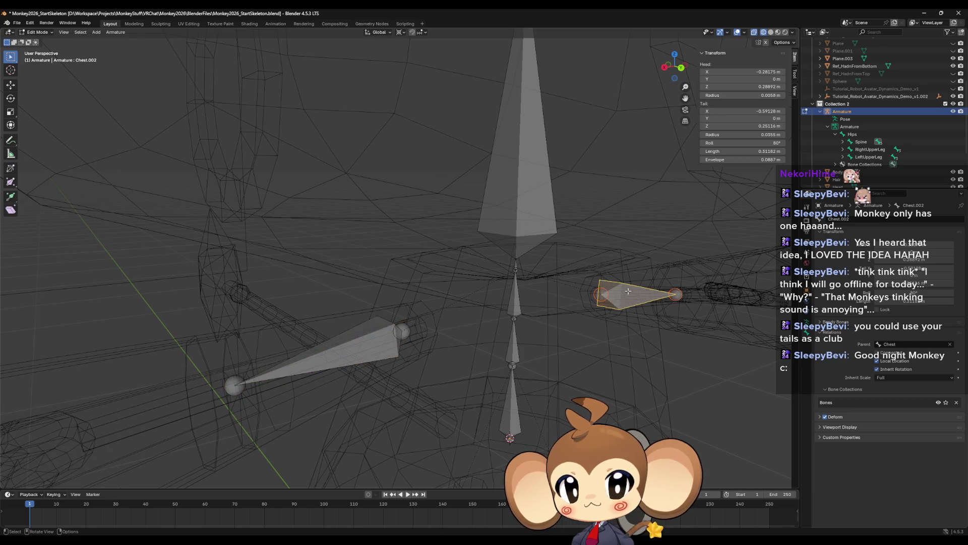
{"action": "left_click", "coordinate": [116, 32]}
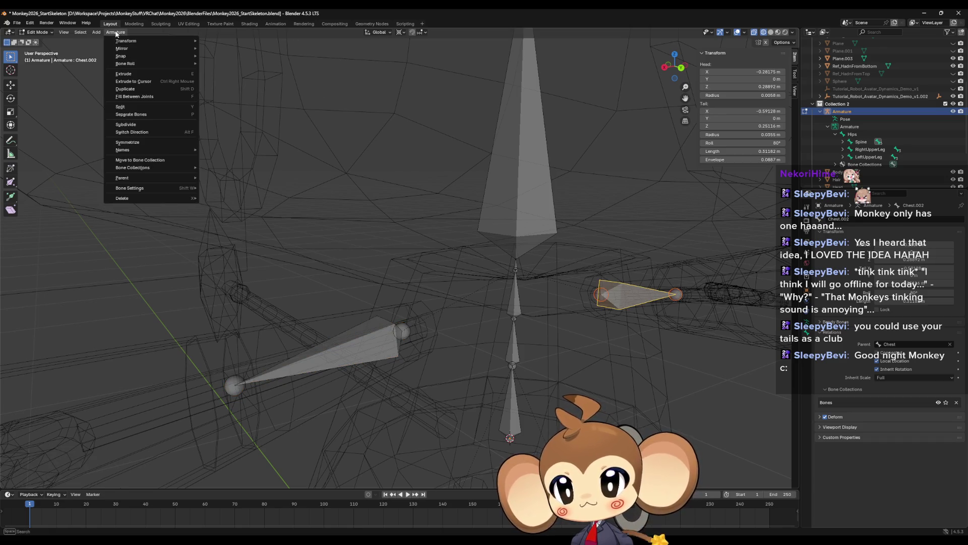
{"action": "mouse_move", "coordinate": [147, 43]}
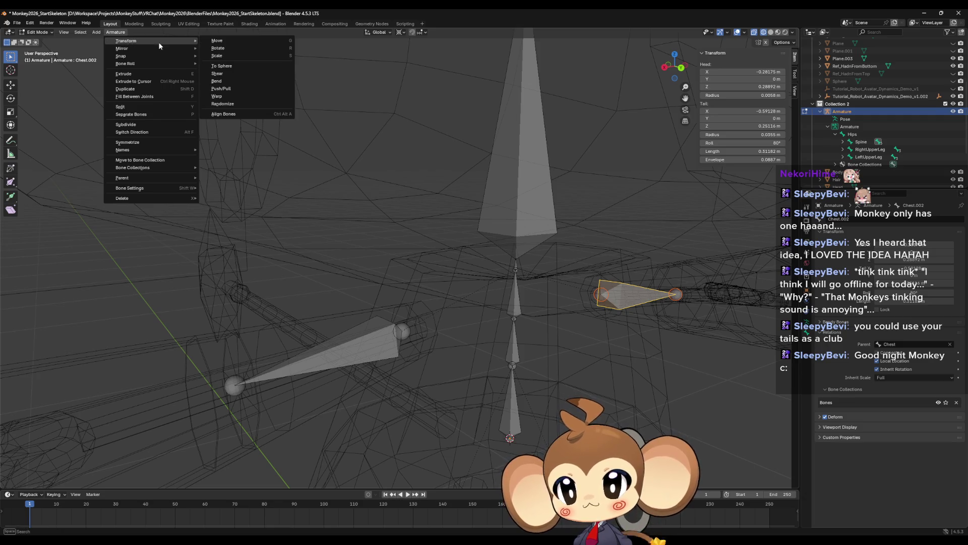
{"action": "mouse_move", "coordinate": [146, 64]}
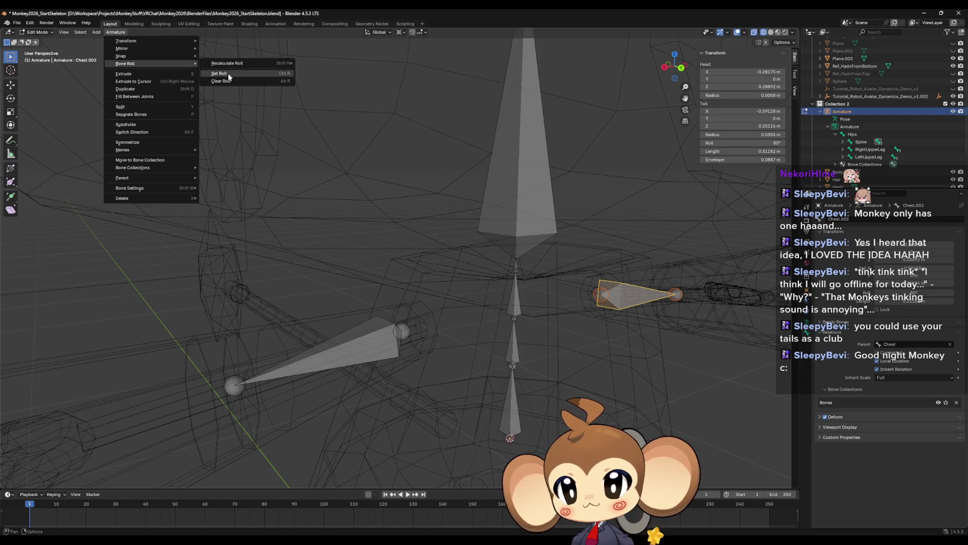
{"action": "mouse_move", "coordinate": [233, 64]}
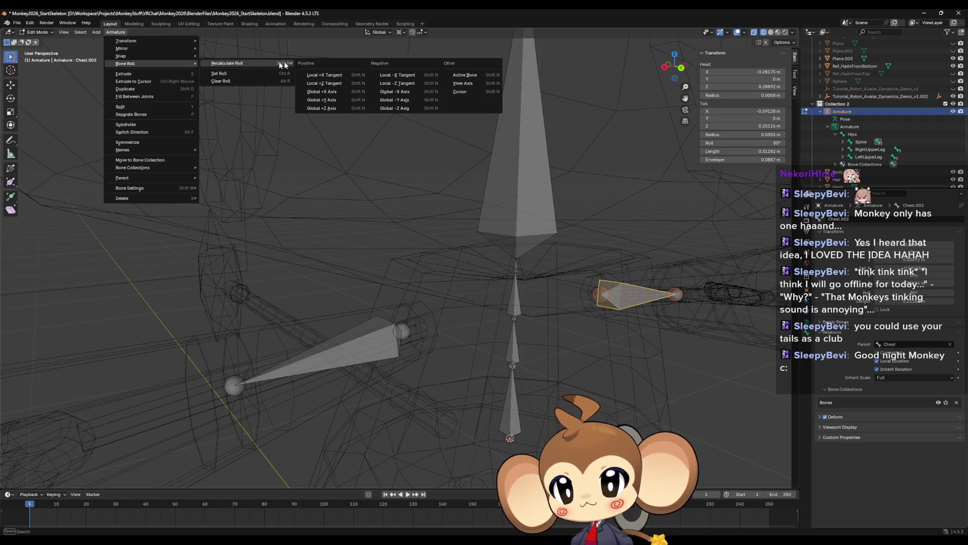
{"action": "left_click", "coordinate": [325, 109]}
- Orbit to a frontal view and select the foot bones
{"action": "scroll", "coordinate": [368, 277], "scroll_direction": "down", "scroll_amount": 3}
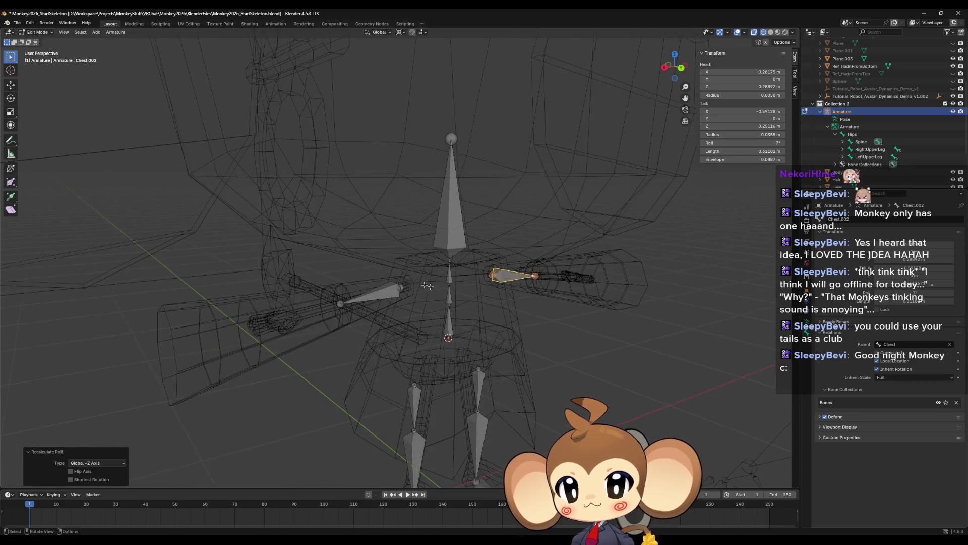
{"action": "mouse_move", "coordinate": [452, 300]}
{"action": "middle_mouse_down"}
{"action": "mouse_move", "coordinate": [393, 427]}
{"action": "mouse_move", "coordinate": [469, 443]}
{"action": "mouse_move", "coordinate": [444, 383]}
{"action": "middle_mouse_up"}
{"action": "left_click", "coordinate": [430, 436]}
{"action": "left_click", "coordinate": [429, 356], "text": "shift"}
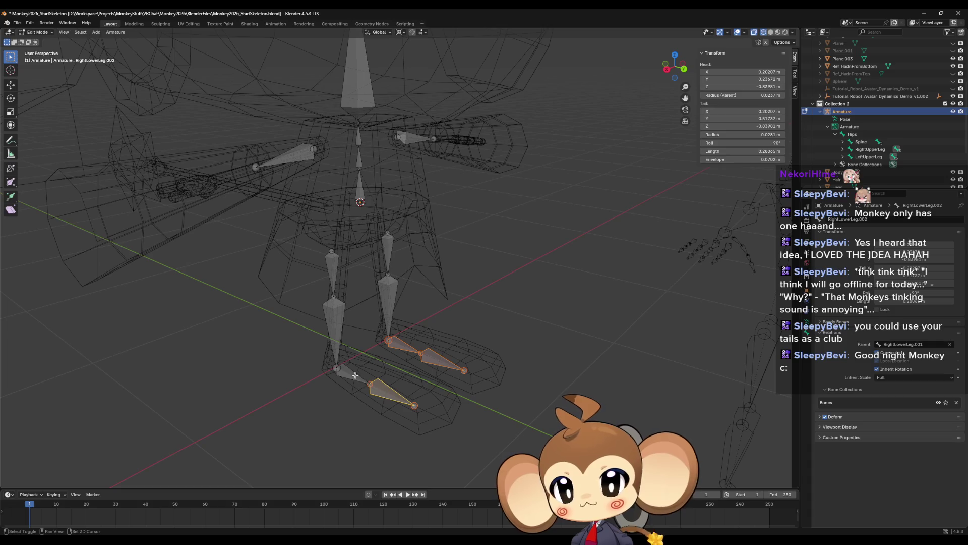
- Recalculate the foot bones' roll to Global +Z Axis
{"action": "left_click", "coordinate": [118, 34]}
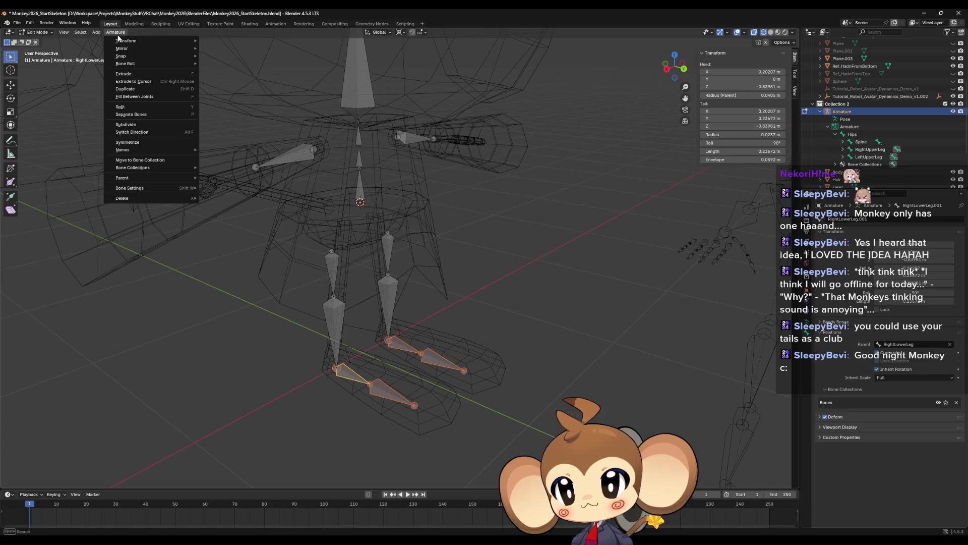
{"action": "mouse_move", "coordinate": [126, 64]}
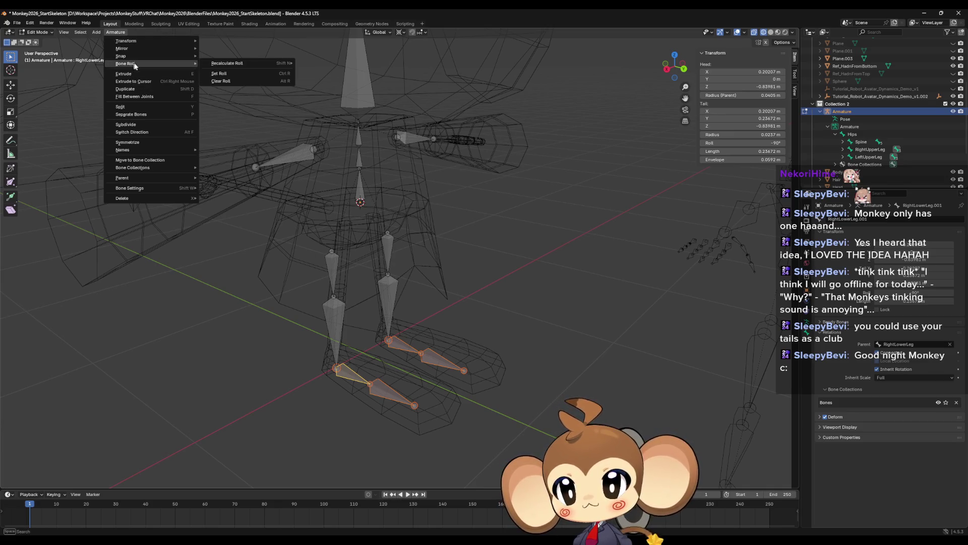
{"action": "mouse_move", "coordinate": [253, 62]}
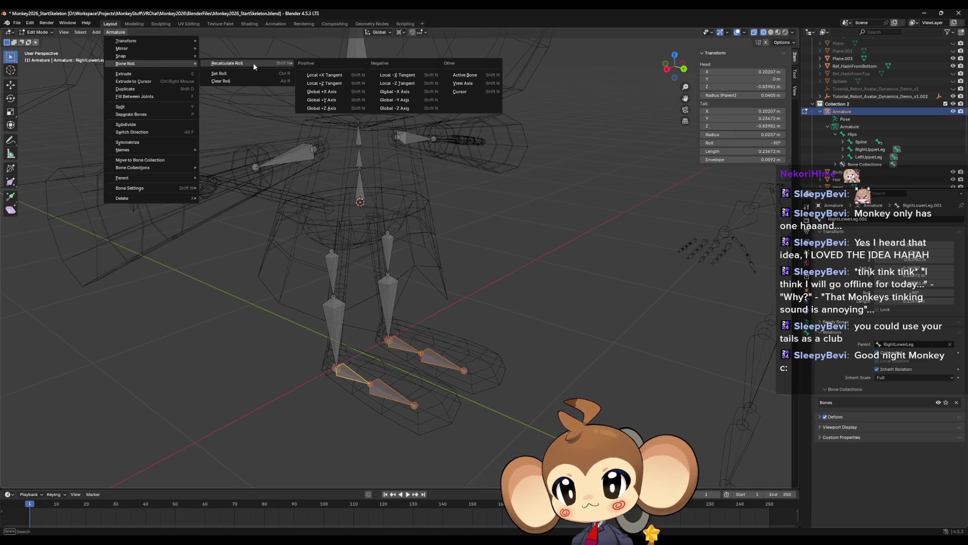
{"action": "left_click", "coordinate": [324, 110]}
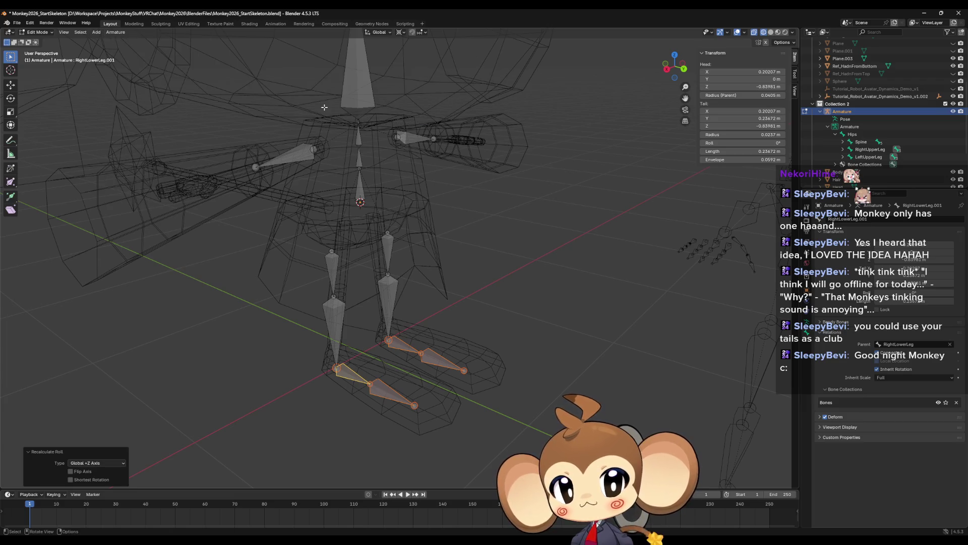
- Select the four leg bones and recalculate their roll to Global +Y Axis
{"action": "left_click", "coordinate": [334, 323]}
{"action": "left_click", "coordinate": [388, 305], "text": "shift"}
{"action": "left_click", "coordinate": [388, 252], "text": "shift"}
{"action": "left_click", "coordinate": [333, 268], "text": "shift"}
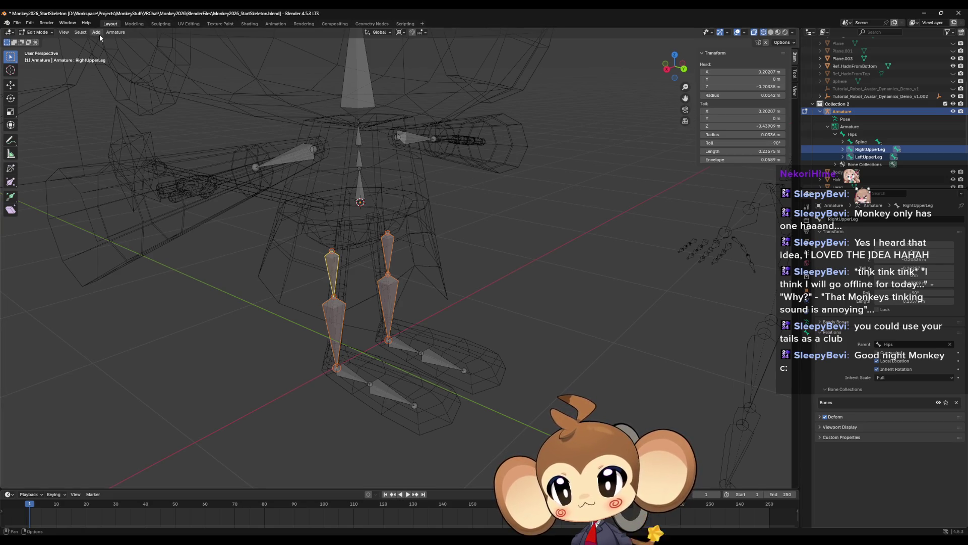
{"action": "left_click", "coordinate": [115, 33]}
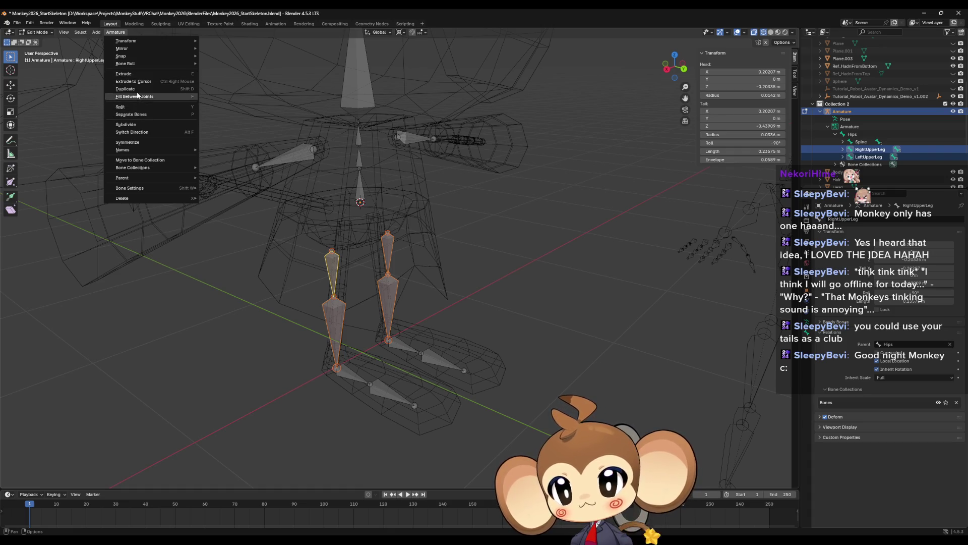
{"action": "mouse_move", "coordinate": [152, 64]}
{"action": "mouse_move", "coordinate": [235, 65]}
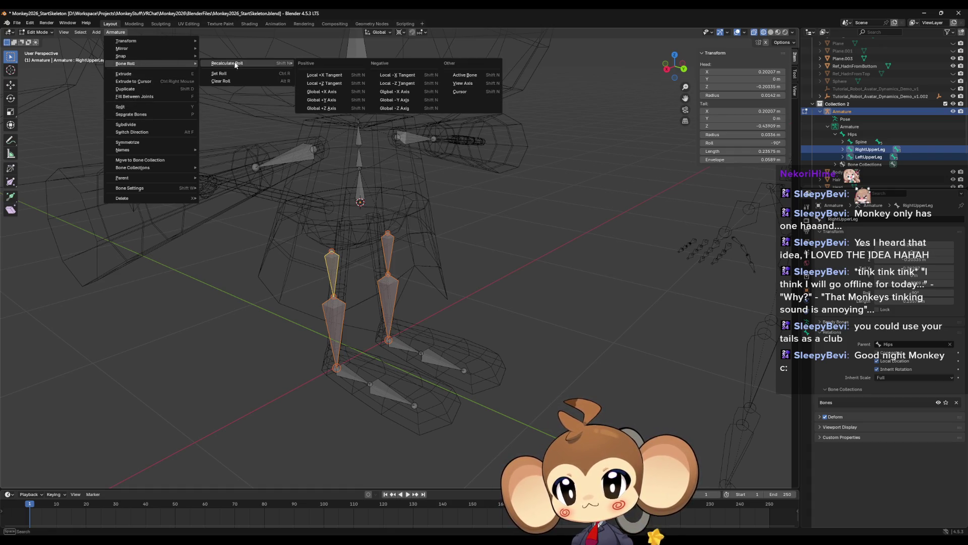
{"action": "left_click", "coordinate": [333, 100]}
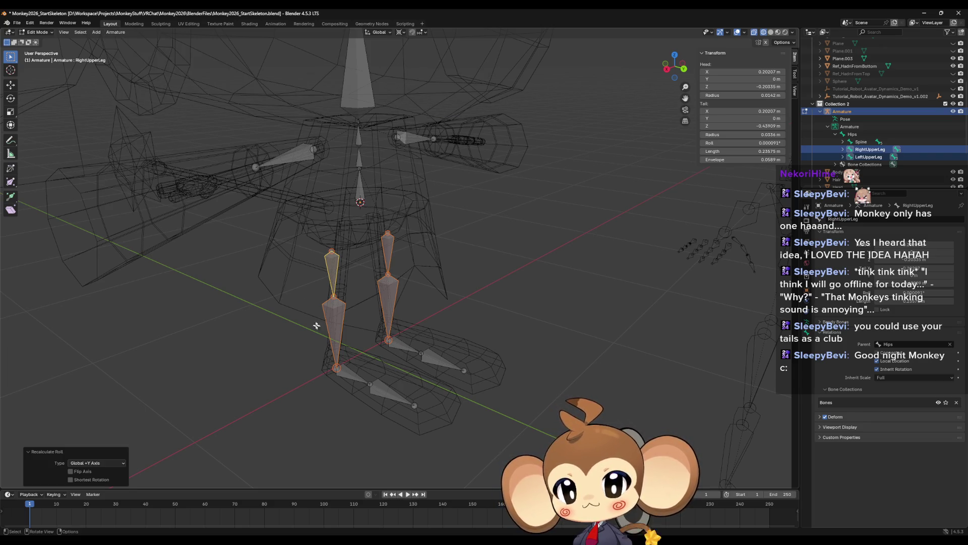
- Check the roll values of the right and left upper and lower leg bones
{"action": "left_click", "coordinate": [334, 319]}
{"action": "left_click", "coordinate": [332, 264]}
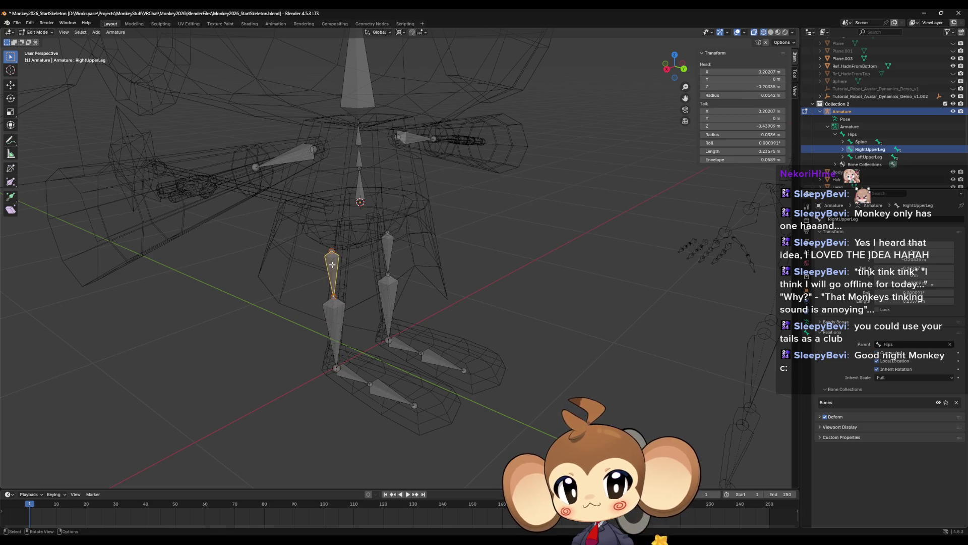
{"action": "left_click", "coordinate": [393, 295]}
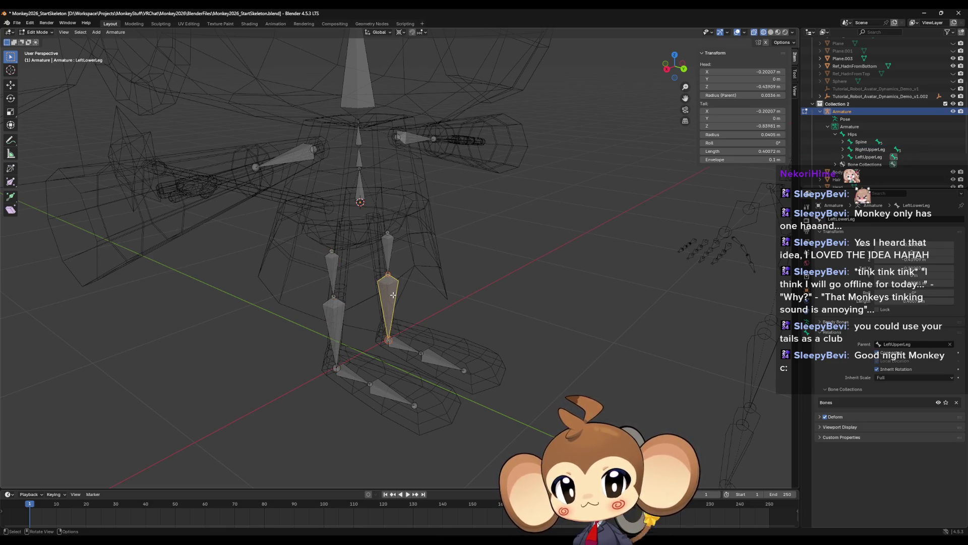
{"action": "left_click", "coordinate": [329, 313]}
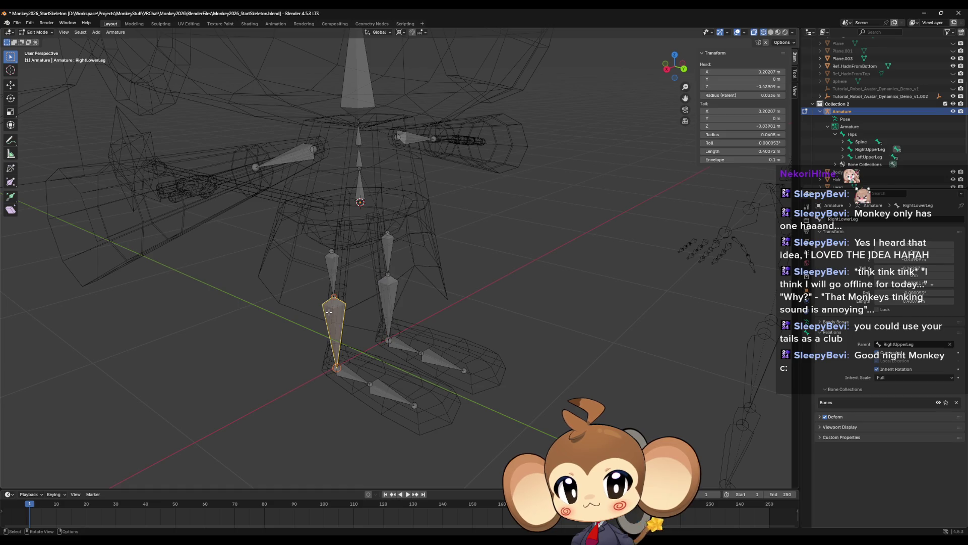
{"action": "left_click", "coordinate": [331, 269]}
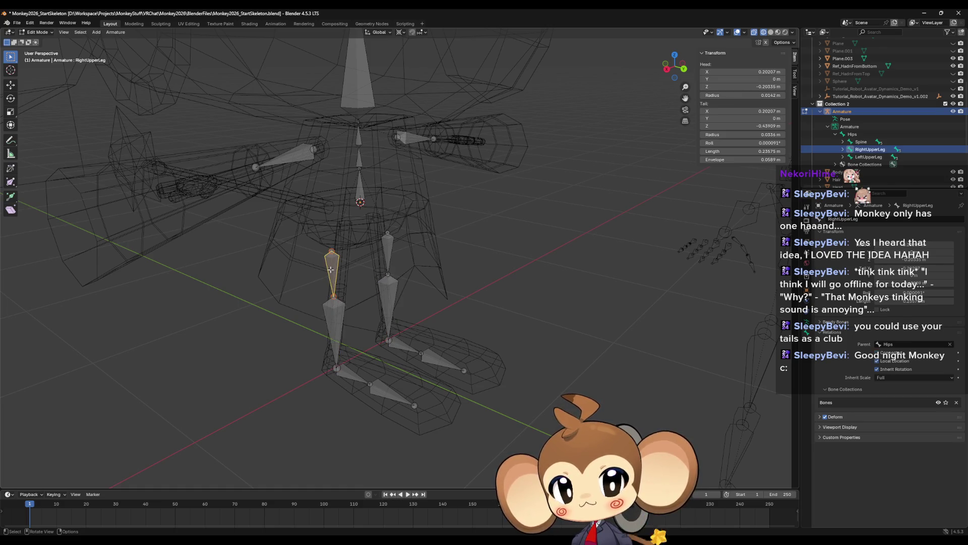
{"action": "left_click", "coordinate": [331, 317]}
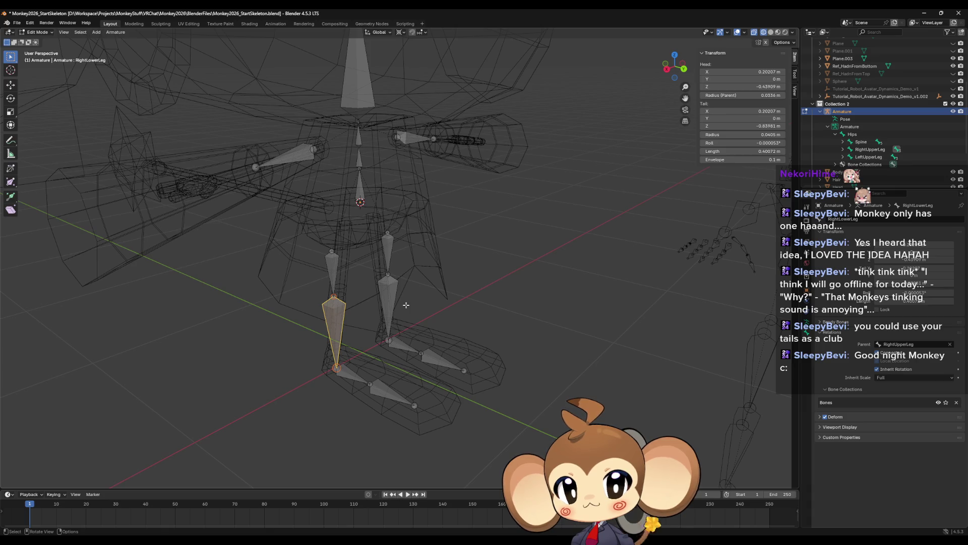
{"action": "left_click", "coordinate": [387, 301]}
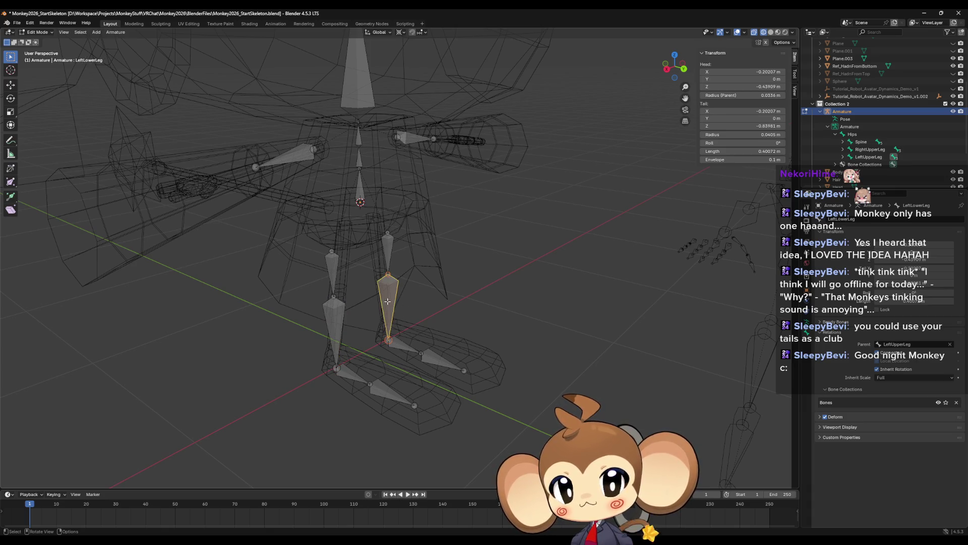
{"action": "left_click", "coordinate": [334, 279]}
- Set RightUpperLeg and RightLowerLeg roll to 0° in the Transform panel
{"action": "double_click", "coordinate": [740, 144]}
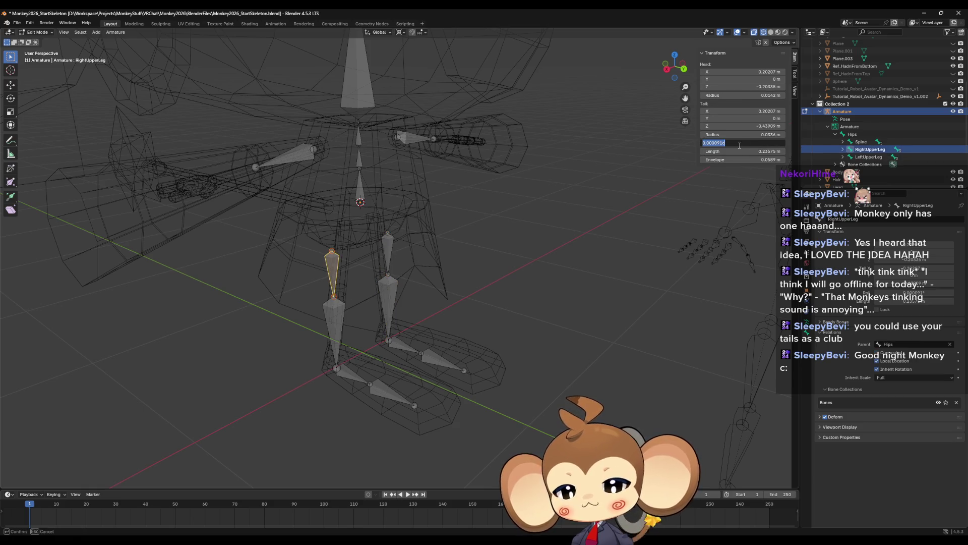
{"action": "key", "text": "Escape"}
{"action": "left_click", "coordinate": [335, 317]}
{"action": "double_click", "coordinate": [771, 145]}
{"action": "key", "text": "Escape"}
{"action": "right_click", "coordinate": [369, 384], "text": "ctrl"}
{"action": "left_click", "coordinate": [402, 349]}
- Inspect the knee, Hips, Spine, Chest and Neck bones in turn
{"action": "left_click", "coordinate": [388, 388]}
{"action": "left_click", "coordinate": [360, 185]}
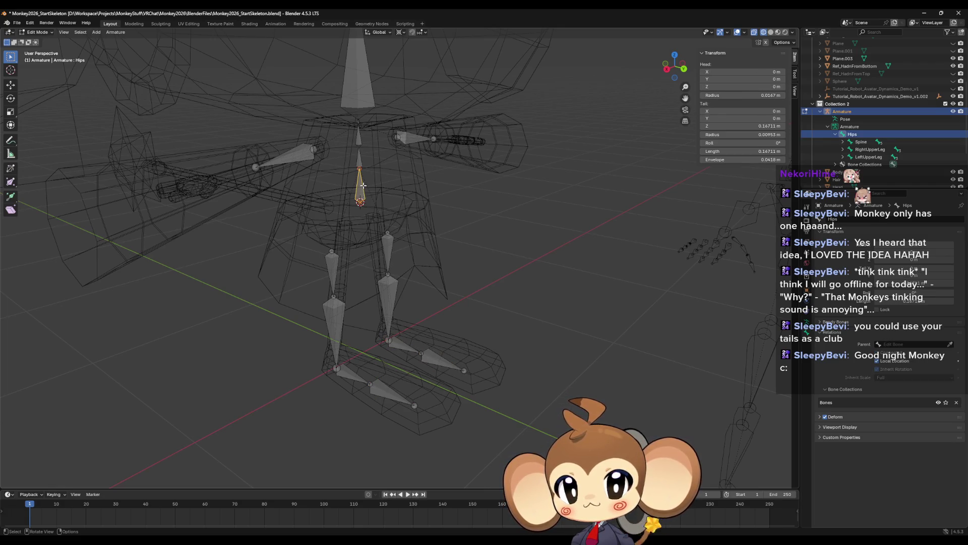
{"action": "left_click", "coordinate": [360, 158]}
{"action": "left_click", "coordinate": [359, 141]}
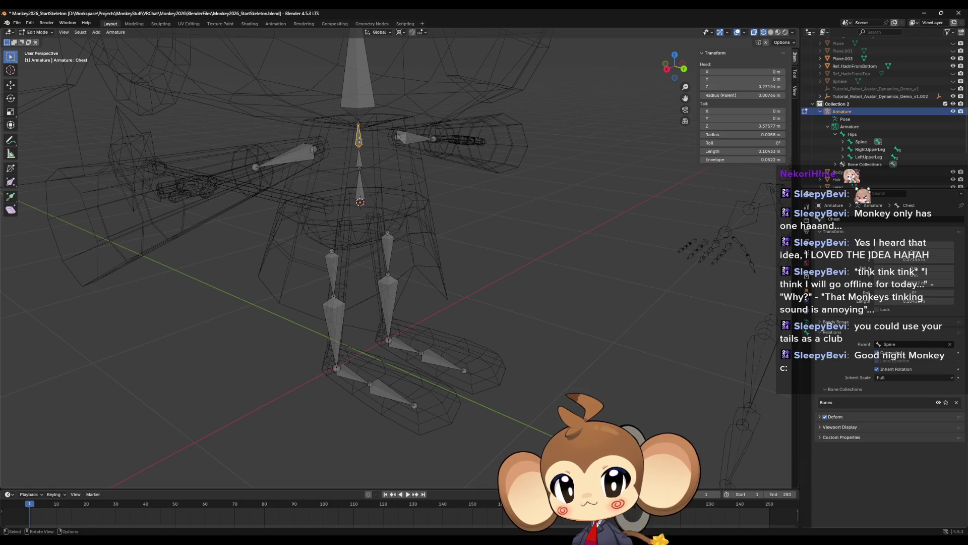
{"action": "left_click", "coordinate": [358, 122]}
{"action": "left_click", "coordinate": [359, 122]}
{"action": "left_click", "coordinate": [358, 122]}
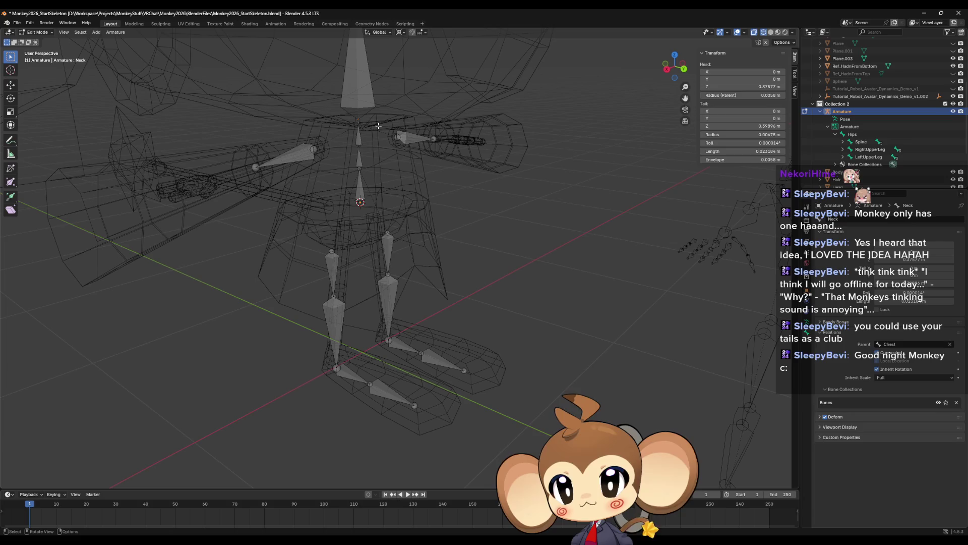
- Select the Neck bone, frame it in the view, and begin editing its roll
{"action": "left_click", "coordinate": [358, 121]}
{"action": "left_click", "coordinate": [359, 121]}
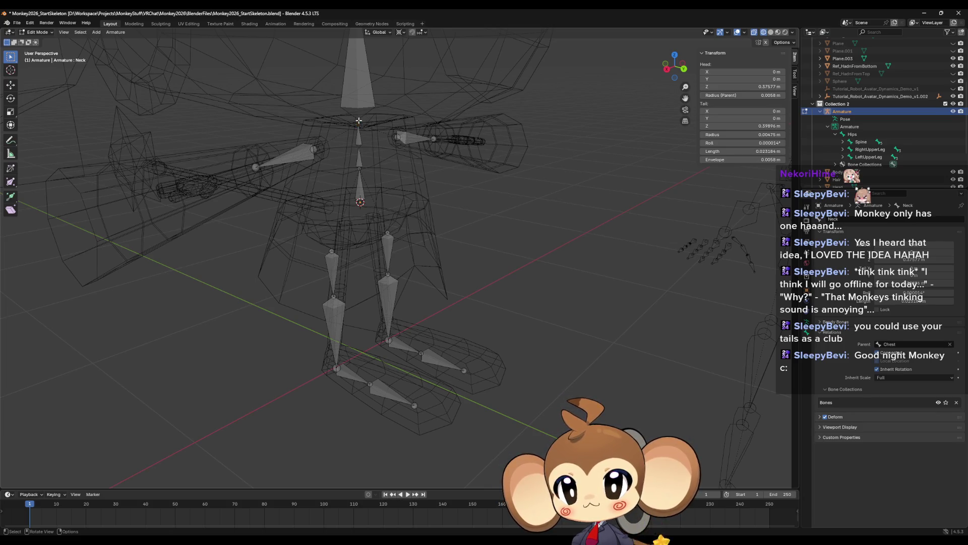
{"action": "left_click", "coordinate": [359, 121]}
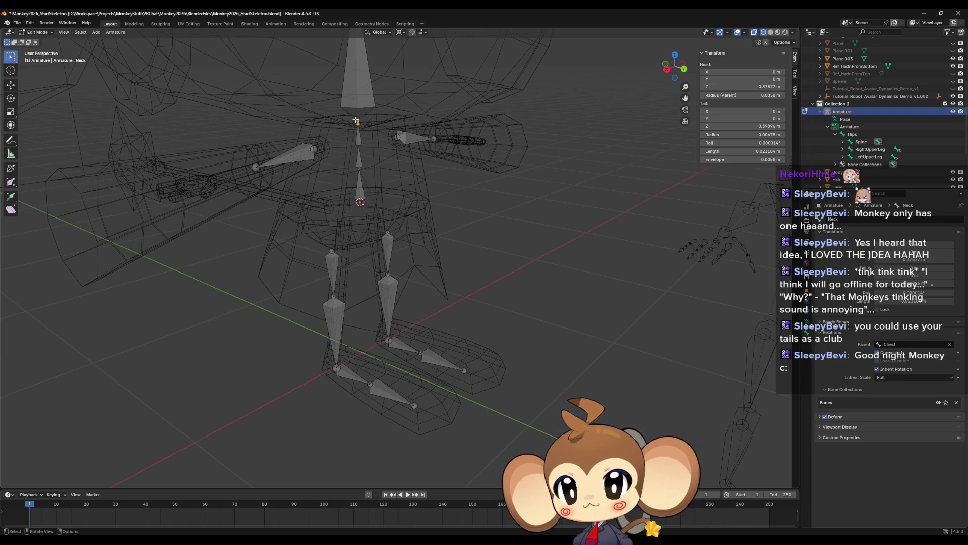
{"action": "key", "text": "KP_Decimal"}
{"action": "left_click", "coordinate": [504, 224]}
{"action": "left_click", "coordinate": [398, 269]}
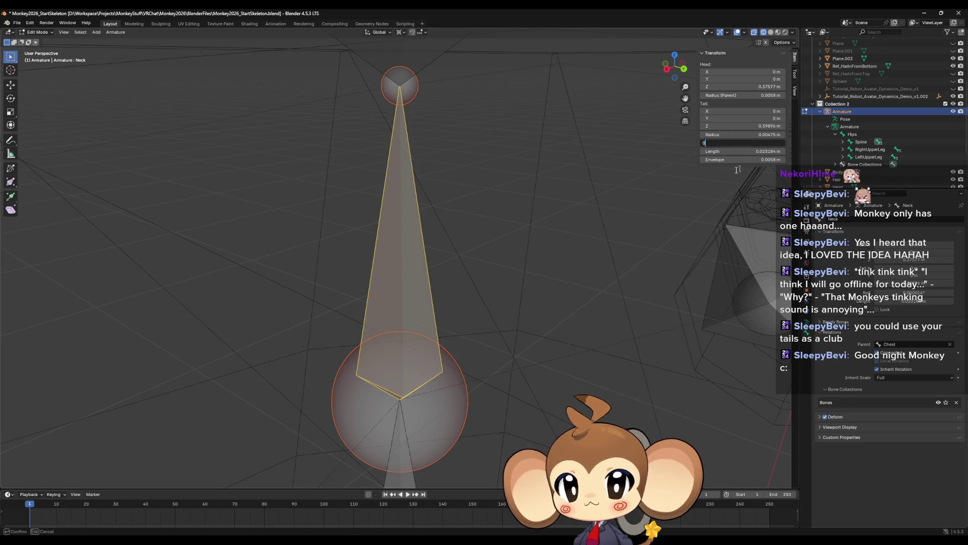
- Set the Neck bone's roll to 0
{"action": "scroll", "coordinate": [540, 233], "scroll_direction": "down", "scroll_amount": 6}
{"action": "left_click", "coordinate": [491, 112]}
{"action": "left_click", "coordinate": [741, 143]}
{"action": "type", "text": "000014"}
{"action": "key", "text": "Return"}
- Set the left arm bone Chest.001's roll to exactly 7°
{"action": "scroll", "coordinate": [543, 250], "scroll_direction": "down", "scroll_amount": 3}
{"action": "scroll", "coordinate": [543, 250], "scroll_direction": "down", "scroll_amount": 4}
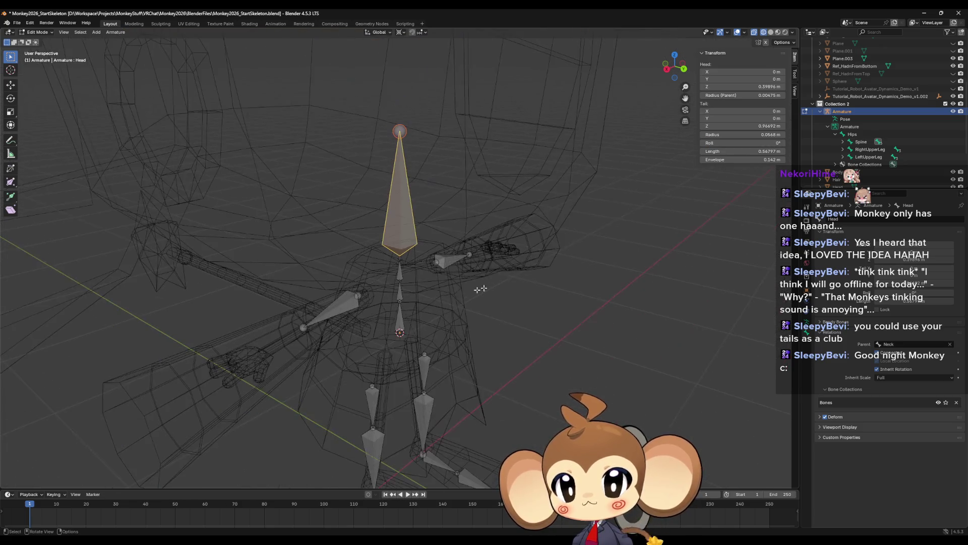
{"action": "mouse_move", "coordinate": [543, 250]}
{"action": "middle_mouse_down"}
{"action": "mouse_move", "coordinate": [327, 303]}
{"action": "mouse_move", "coordinate": [404, 280]}
{"action": "middle_mouse_up"}
{"action": "left_click", "coordinate": [278, 313]}
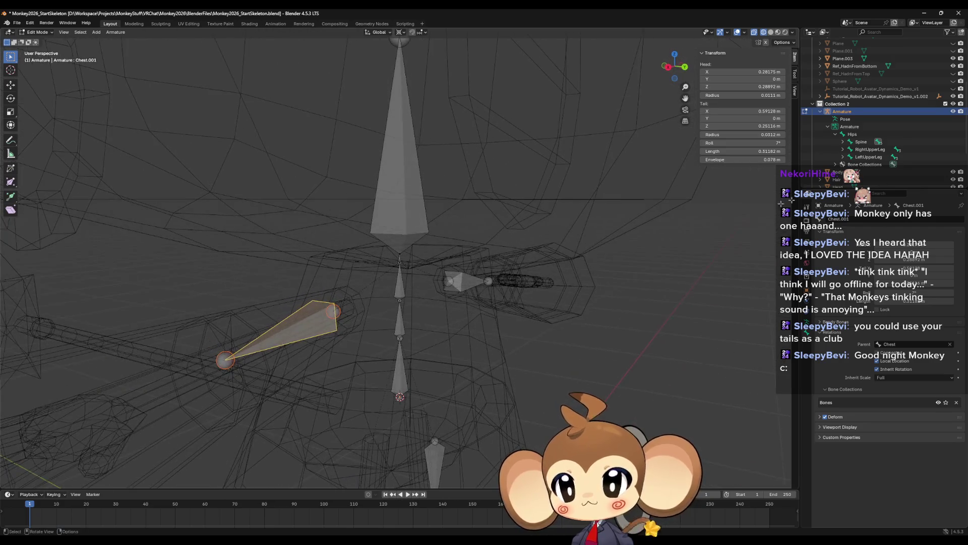
{"action": "left_click", "coordinate": [742, 143]}
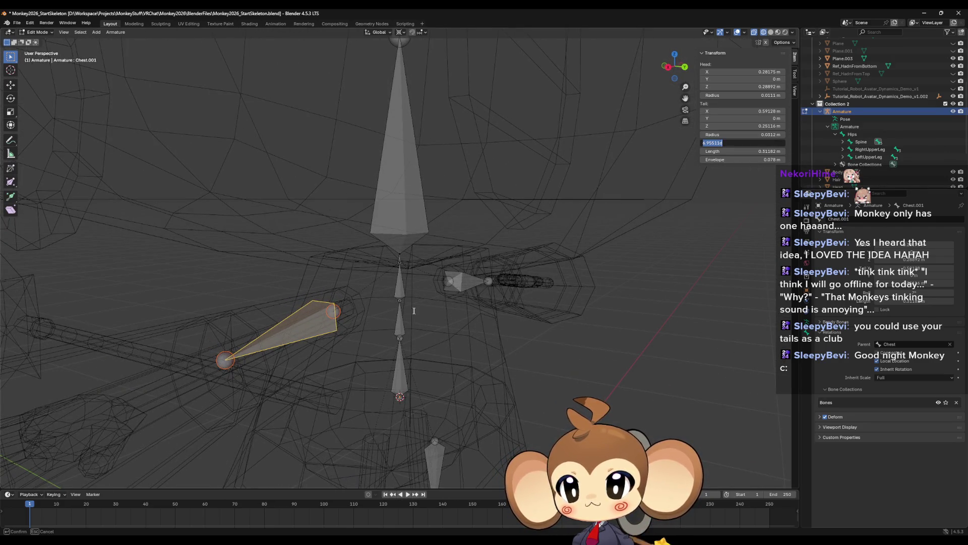
{"action": "type", "text": "7"}
{"action": "key", "text": "Return"}
{"action": "mouse_move", "coordinate": [372, 309]}
{"action": "middle_mouse_down"}
{"action": "mouse_move", "coordinate": [419, 299]}
{"action": "mouse_move", "coordinate": [426, 276]}
{"action": "mouse_move", "coordinate": [348, 288]}
{"action": "middle_mouse_up"}
{"action": "left_click", "coordinate": [431, 274]}
- Compare the transform values of arm bones Chest.001 and Chest.002
{"action": "left_click", "coordinate": [258, 300]}
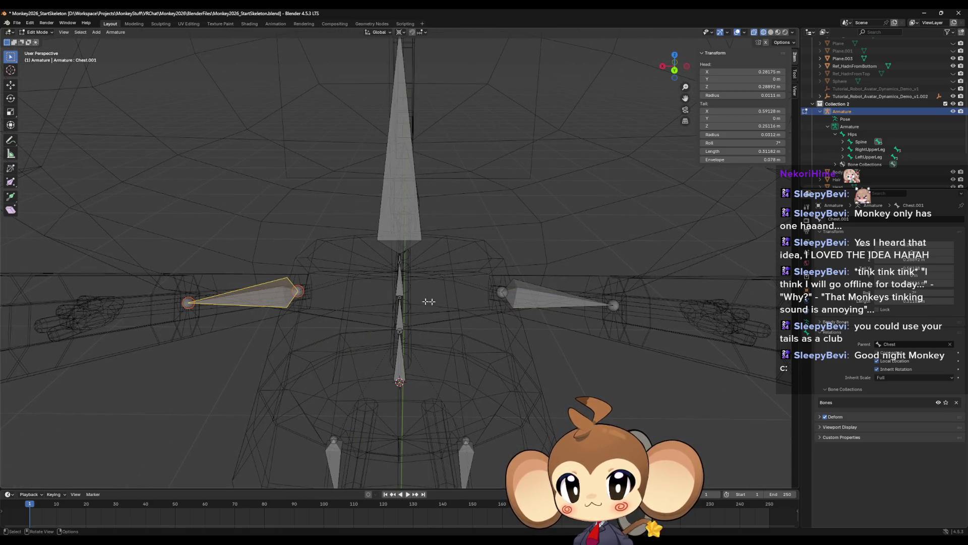
{"action": "left_click", "coordinate": [545, 300]}
{"action": "key", "text": "ctrl+z"}
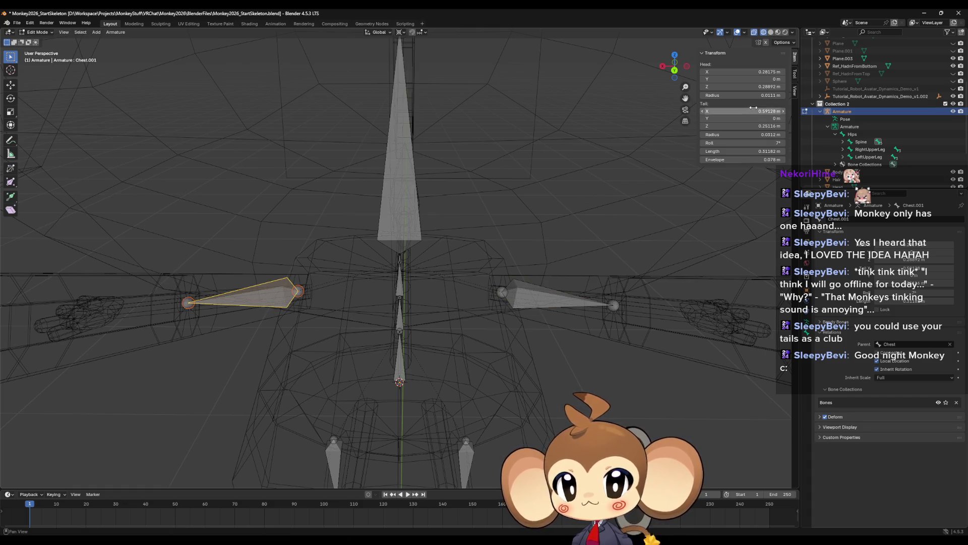
{"action": "key", "text": "ctrl+shift+z"}
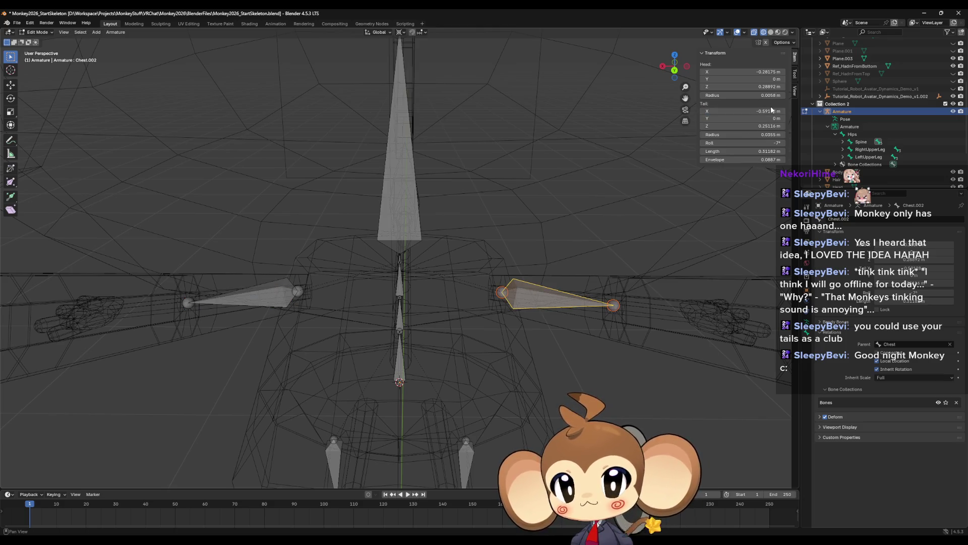
{"action": "key", "text": "ctrl+z"}
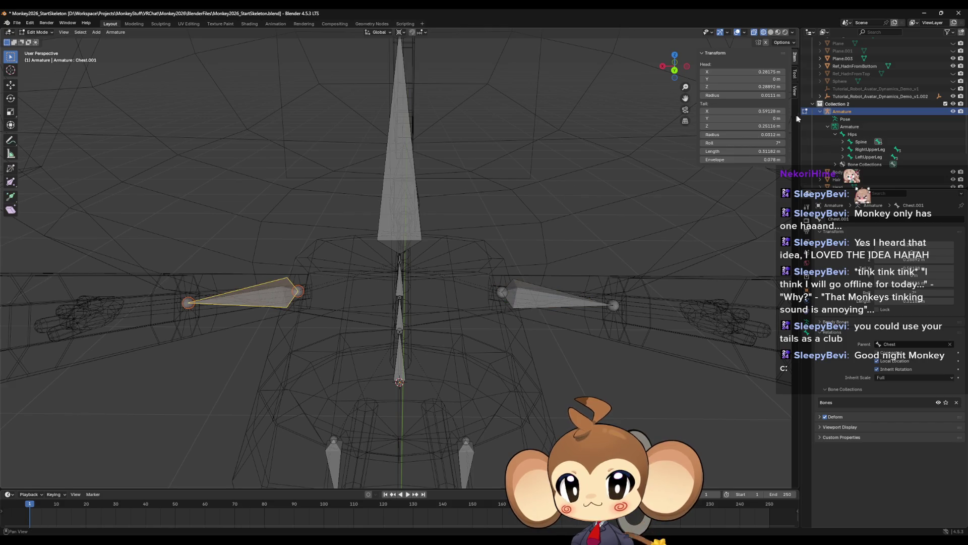
{"action": "key", "text": "ctrl+shift+z"}
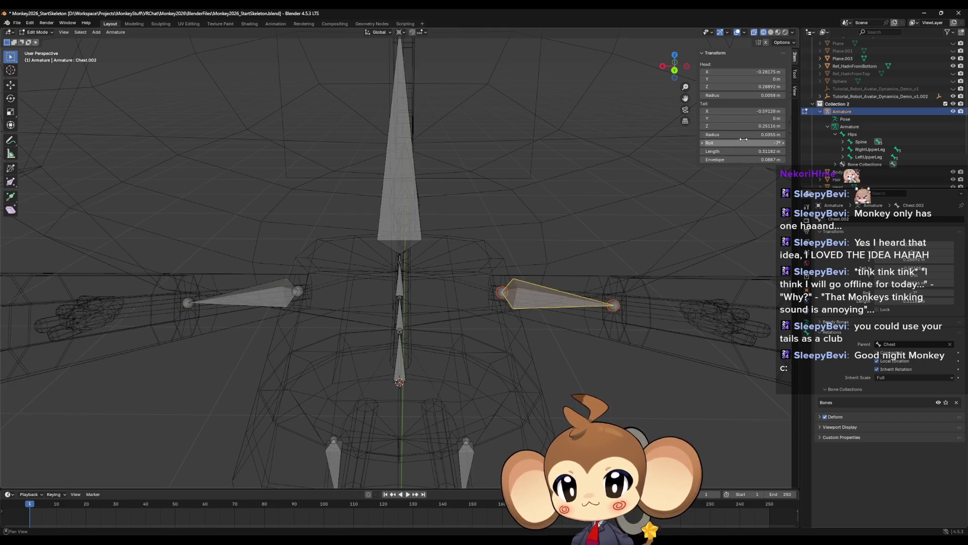
{"action": "left_click", "coordinate": [756, 127]}
{"action": "key", "text": "Return"}
- Set Chest.002's head to X −0.28175 m and Z 0.28892 m to mirror Chest.001
{"action": "left_click", "coordinate": [252, 297]}
{"action": "left_click", "coordinate": [741, 72]}
{"action": "key", "text": "Return"}
{"action": "left_click", "coordinate": [528, 293]}
{"action": "left_click", "coordinate": [753, 71]}
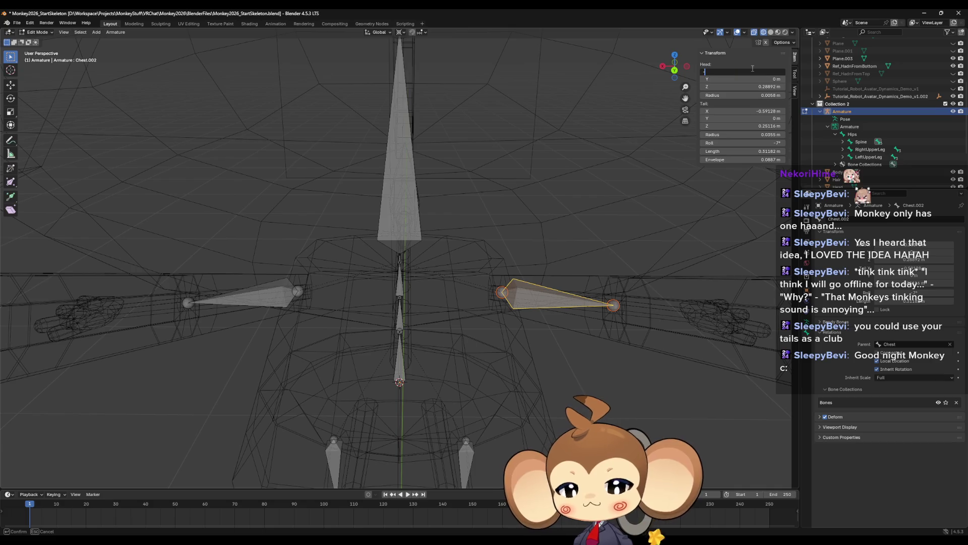
{"action": "key", "text": "Return"}
{"action": "left_click", "coordinate": [273, 292]}
{"action": "left_click", "coordinate": [525, 298]}
{"action": "left_click", "coordinate": [744, 86]}
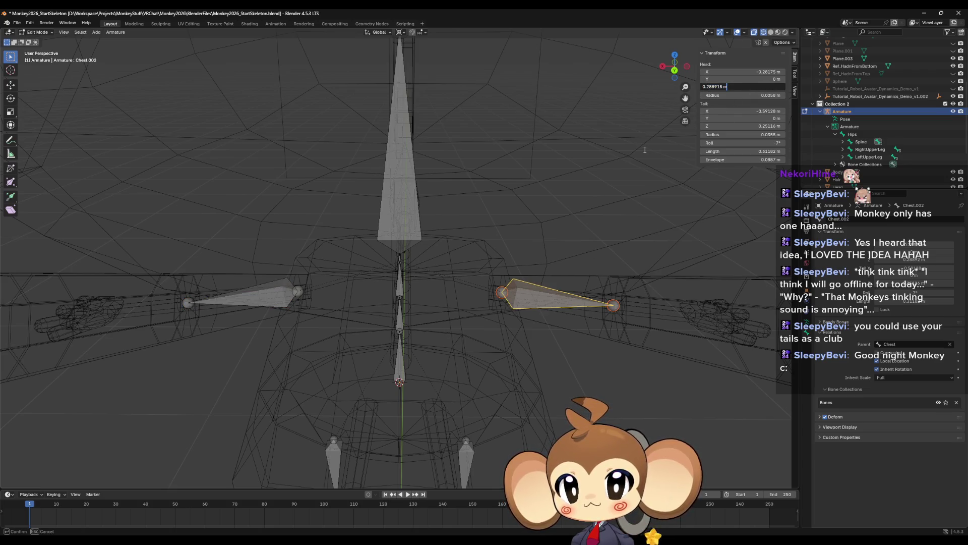
{"action": "key", "text": "Return"}
- Give Chest.002 head radius 0.0111 m and tail radius 0.0312 m
{"action": "left_click_drag", "start_coordinate": [734, 95], "coordinate": [778, 95]}
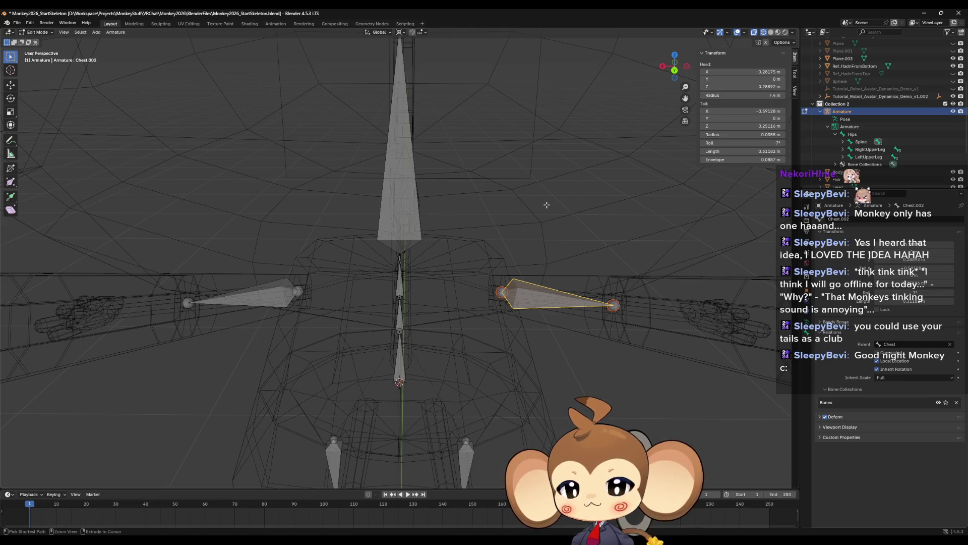
{"action": "left_click", "coordinate": [267, 301]}
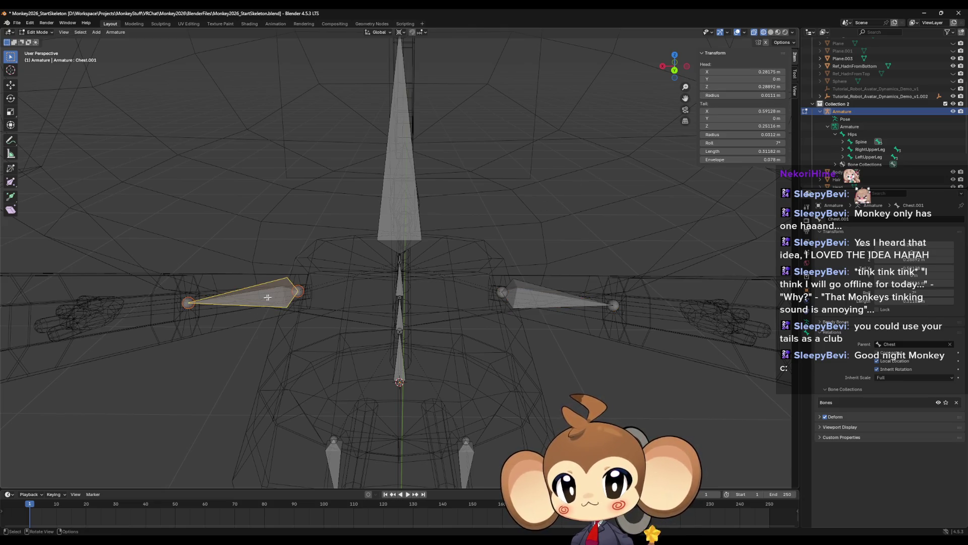
{"action": "left_click", "coordinate": [560, 298]}
{"action": "left_click", "coordinate": [741, 95]}
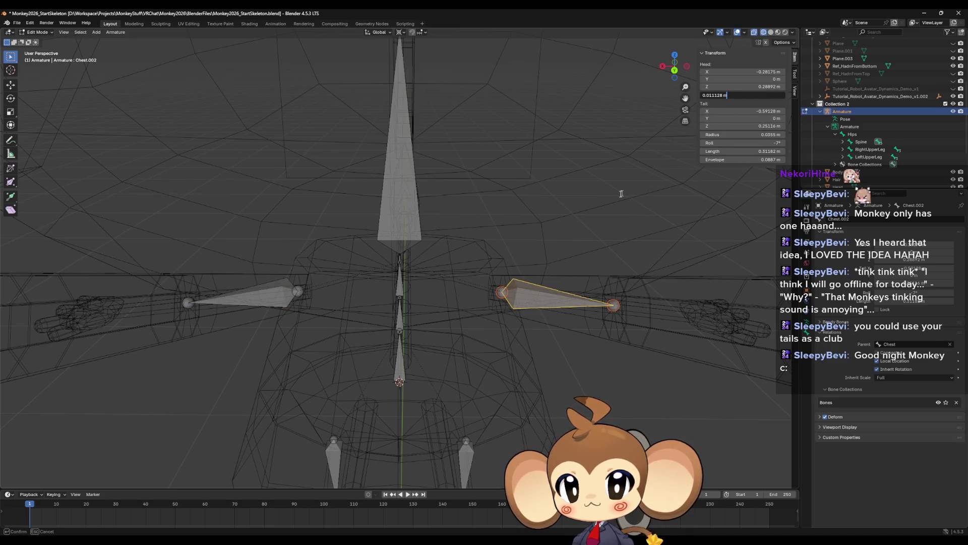
{"action": "key", "text": "Return"}
{"action": "left_click", "coordinate": [270, 292]}
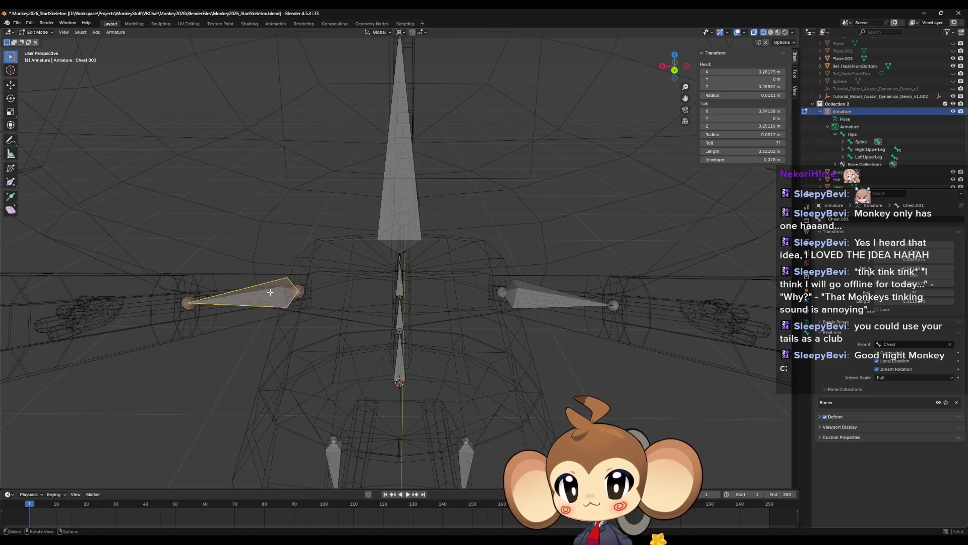
{"action": "left_click", "coordinate": [517, 284]}
{"action": "key", "text": "alt+s"}
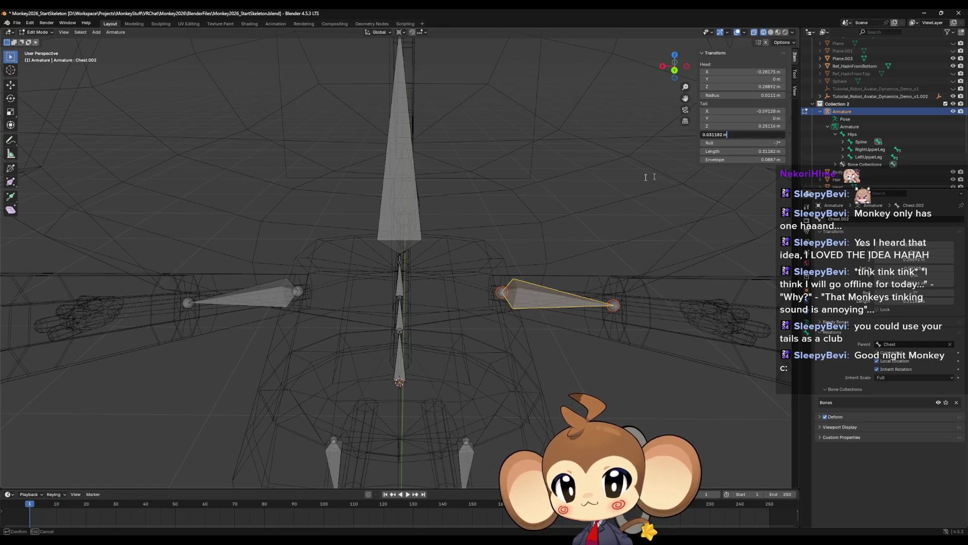
{"action": "left_click", "coordinate": [574, 169]}
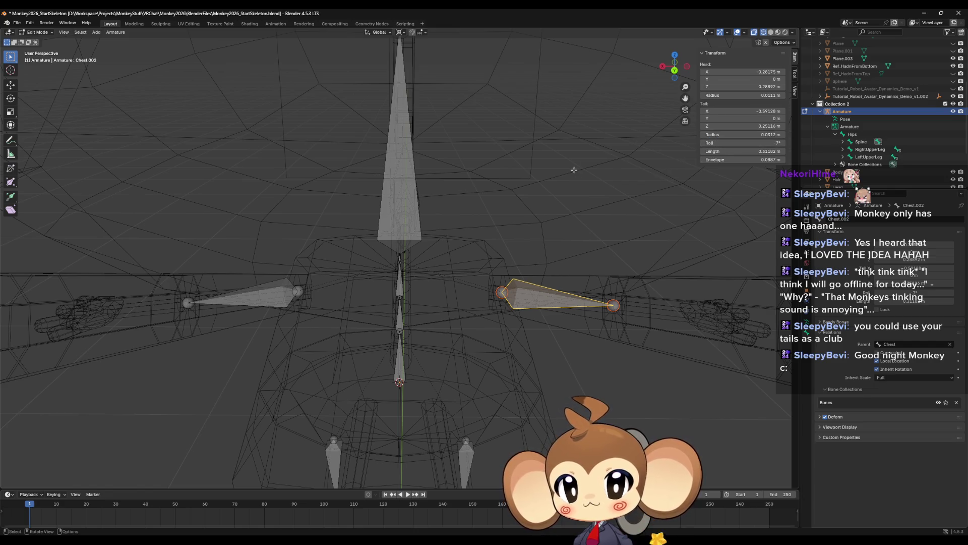
- Compare both arm bones to confirm their values now mirror each other
{"action": "left_click", "coordinate": [268, 298]}
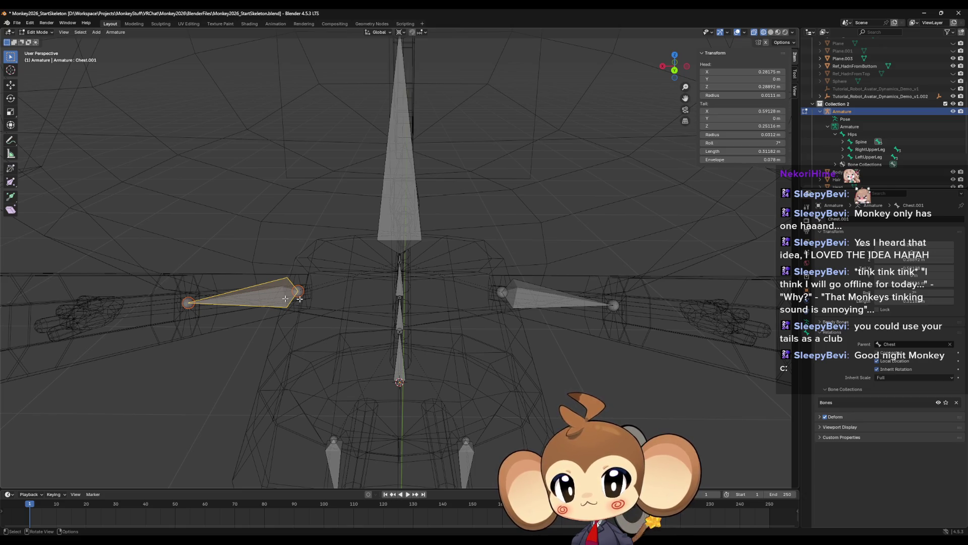
{"action": "left_click", "coordinate": [527, 300]}
{"action": "left_click", "coordinate": [274, 302]}
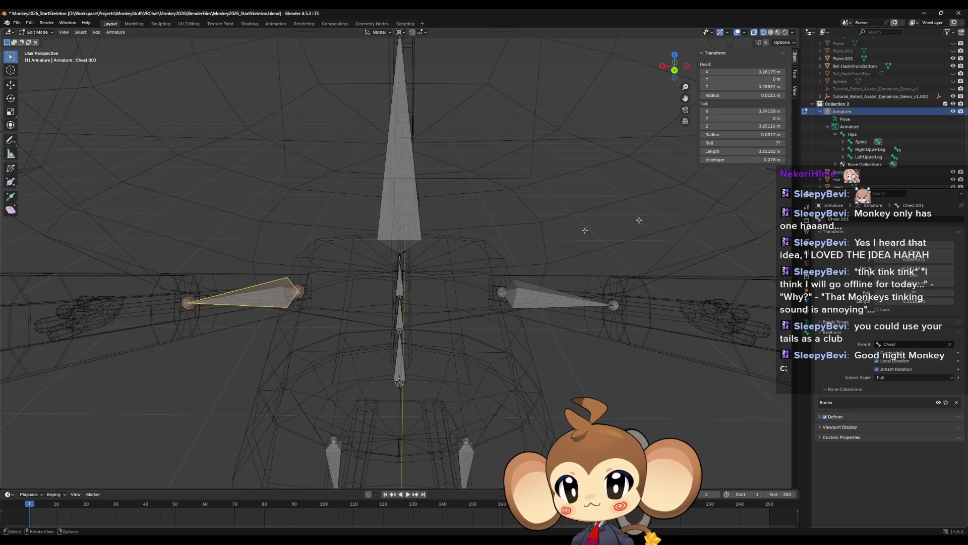
{"action": "left_click", "coordinate": [523, 301]}
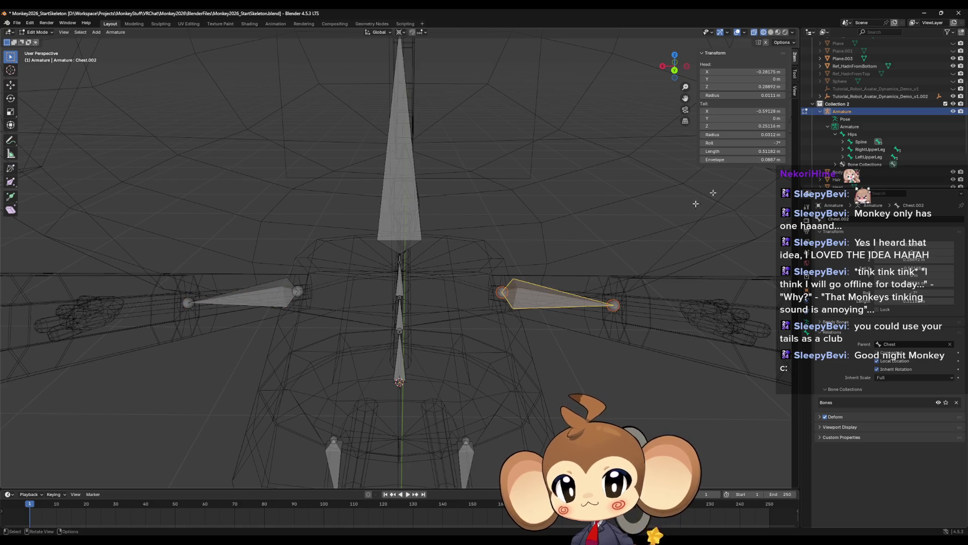
{"action": "left_click", "coordinate": [271, 297]}
{"action": "left_click", "coordinate": [534, 294]}
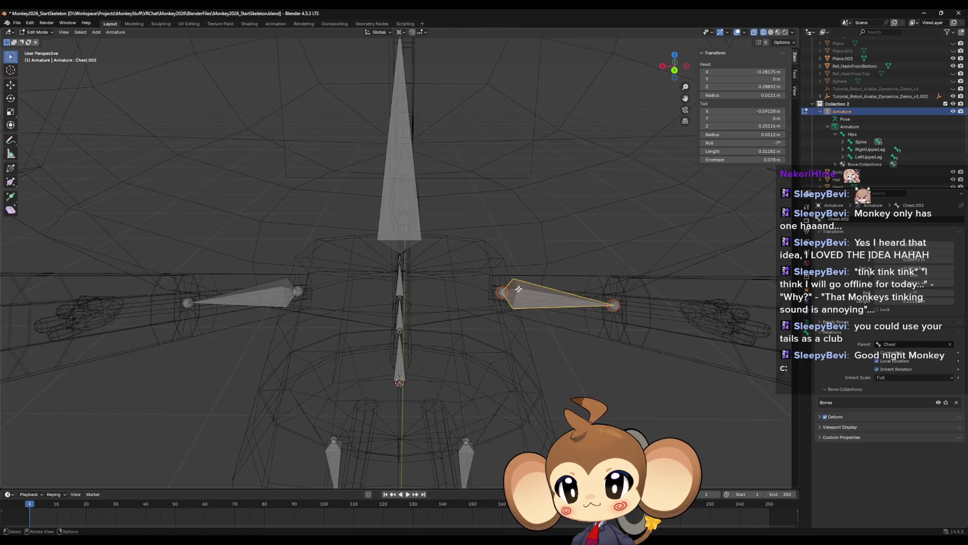
{"action": "scroll", "coordinate": [520, 288], "scroll_direction": "down", "scroll_amount": 4}
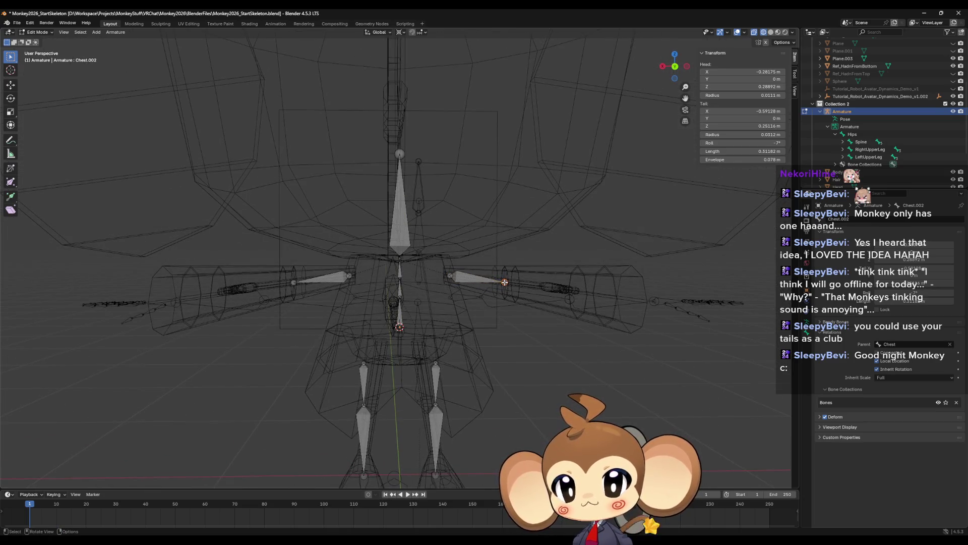
- Switch to Back view and snap the 3D cursor to the upper arm bone's end
{"action": "middle_click_drag", "start_coordinate": [387, 232], "coordinate": [393, 211]}
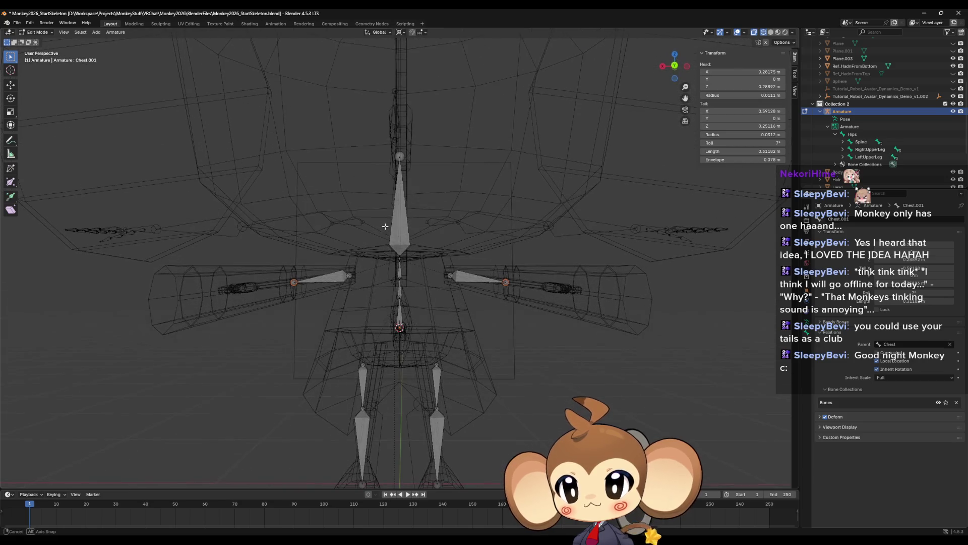
{"action": "left_click", "coordinate": [683, 70]}
{"action": "key", "text": "shift+s"}
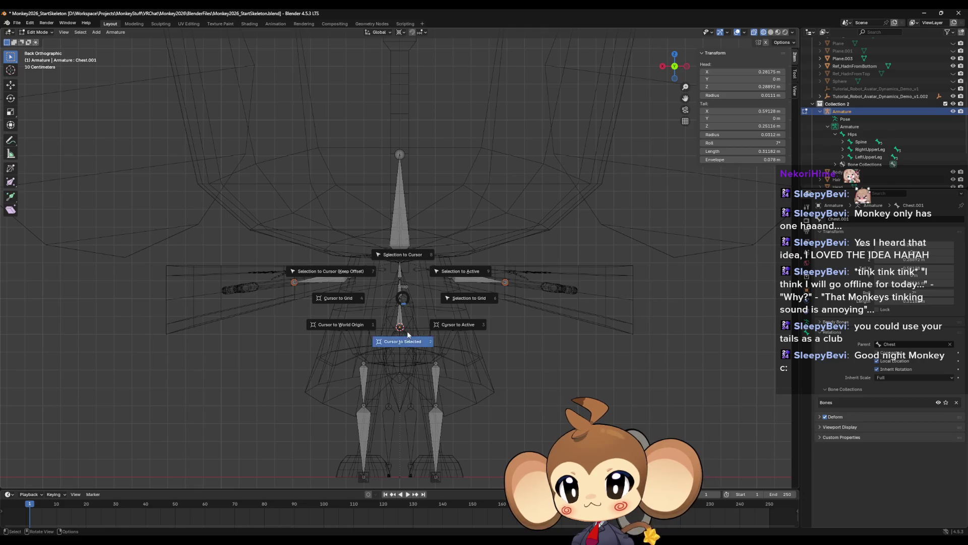
{"action": "left_click", "coordinate": [403, 341]}
{"action": "scroll", "coordinate": [401, 261], "scroll_direction": "up", "scroll_amount": 8}
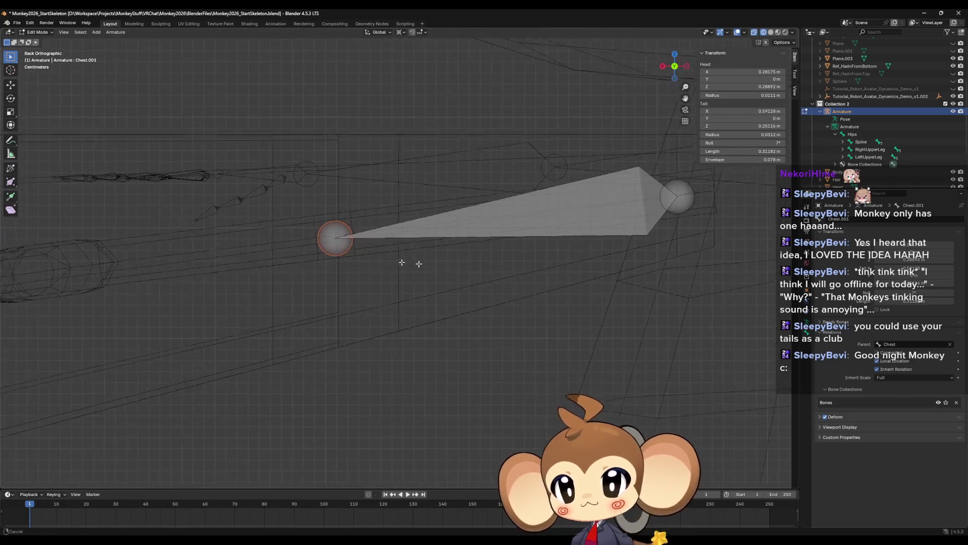
{"action": "middle_click_drag", "start_coordinate": [388, 262], "coordinate": [598, 291], "text": "shift"}
- Extrude mirrored forearm bones and lengthen them along X by 1.364
{"action": "key", "text": "e"}
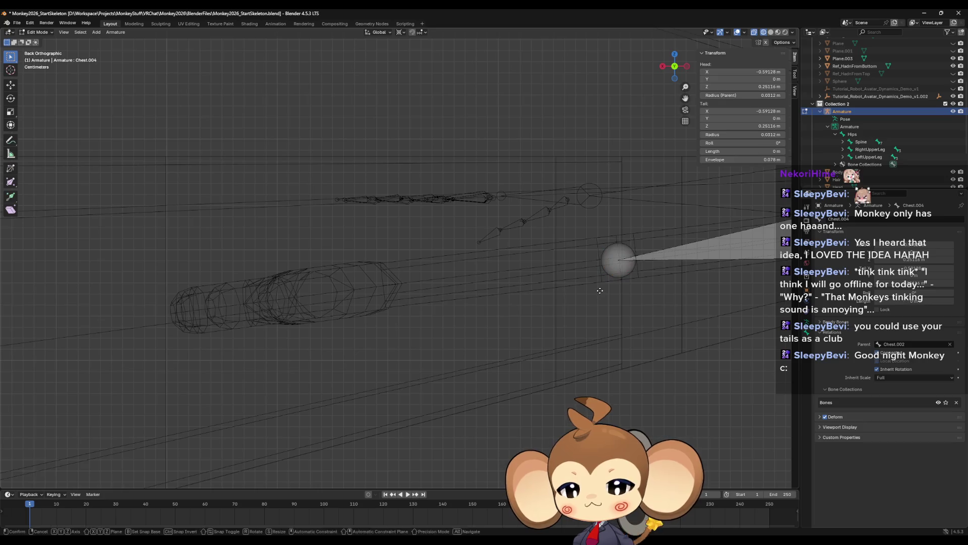
{"action": "key", "text": "Escape"}
{"action": "key", "text": "s"}
{"action": "key", "text": "x"}
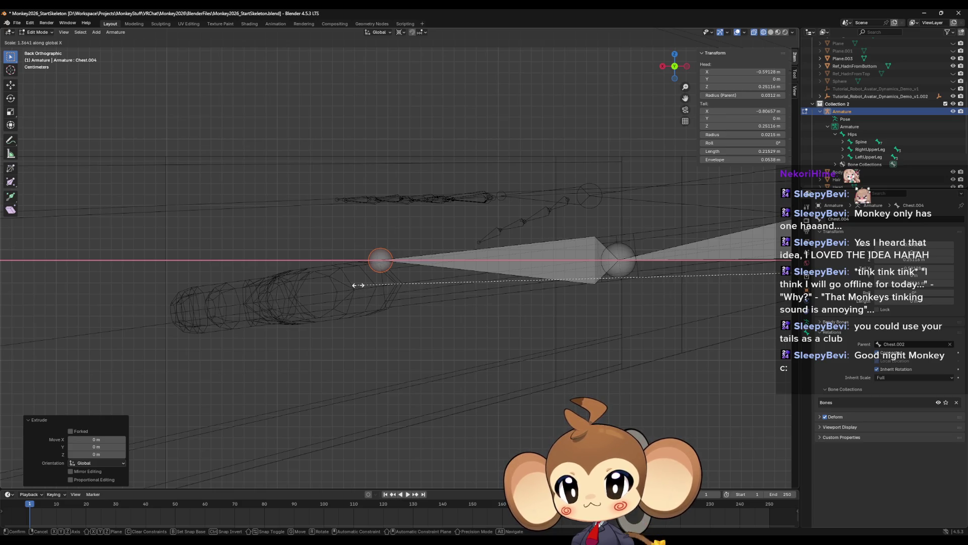
{"action": "left_click", "coordinate": [358, 285]}
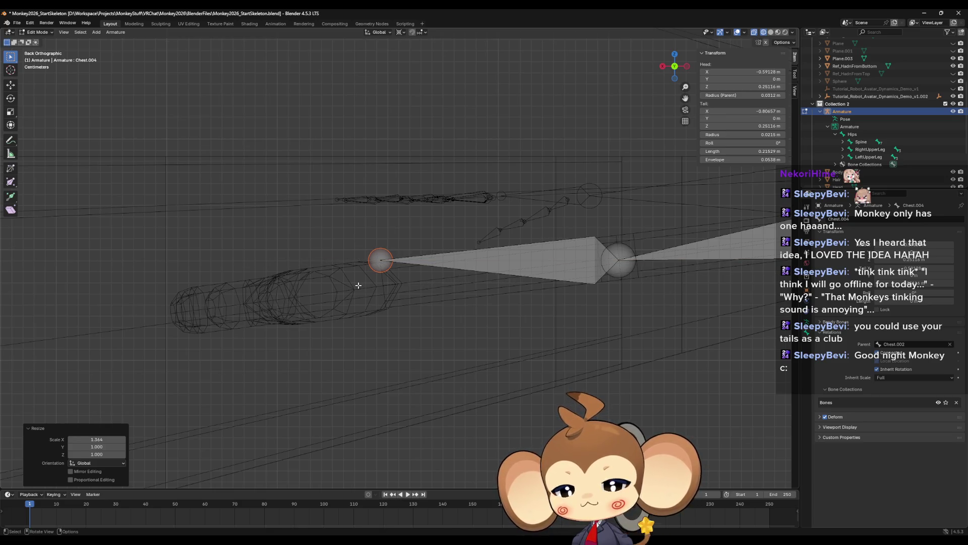
- Lower the forearm bones' tips along Z toward the wrists
{"action": "key", "text": "g"}
{"action": "key", "text": "z"}
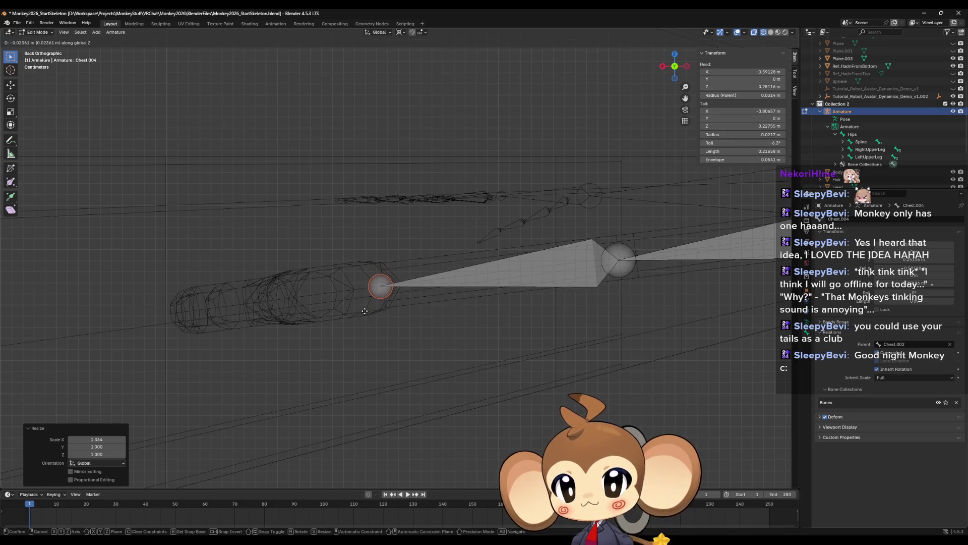
{"action": "left_click", "coordinate": [364, 308]}
{"action": "mouse_move", "coordinate": [363, 309]}
{"action": "middle_mouse_down"}
{"action": "mouse_move", "coordinate": [523, 322]}
{"action": "mouse_move", "coordinate": [444, 238]}
{"action": "middle_mouse_up"}
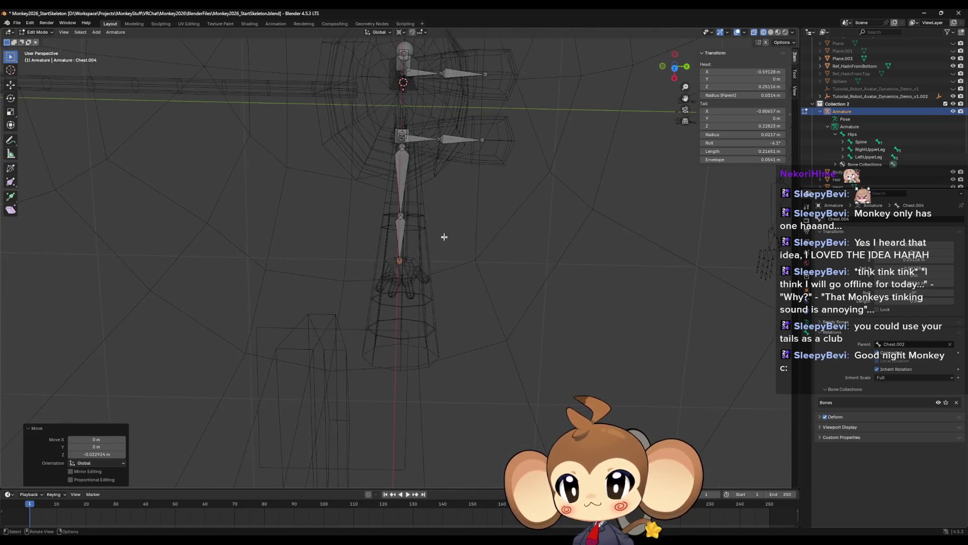
{"action": "scroll", "coordinate": [445, 237], "scroll_direction": "up", "scroll_amount": 5}
{"action": "scroll", "coordinate": [446, 232], "scroll_direction": "down", "scroll_amount": 1}
{"action": "scroll", "coordinate": [449, 222], "scroll_direction": "up", "scroll_amount": 1}
{"action": "scroll", "coordinate": [449, 223], "scroll_direction": "down", "scroll_amount": 1}
- Push the forearm tips forward along Y to end at X ±0.80657 m, Z 0.22823 m
{"action": "key", "text": "g"}
{"action": "key", "text": "y"}
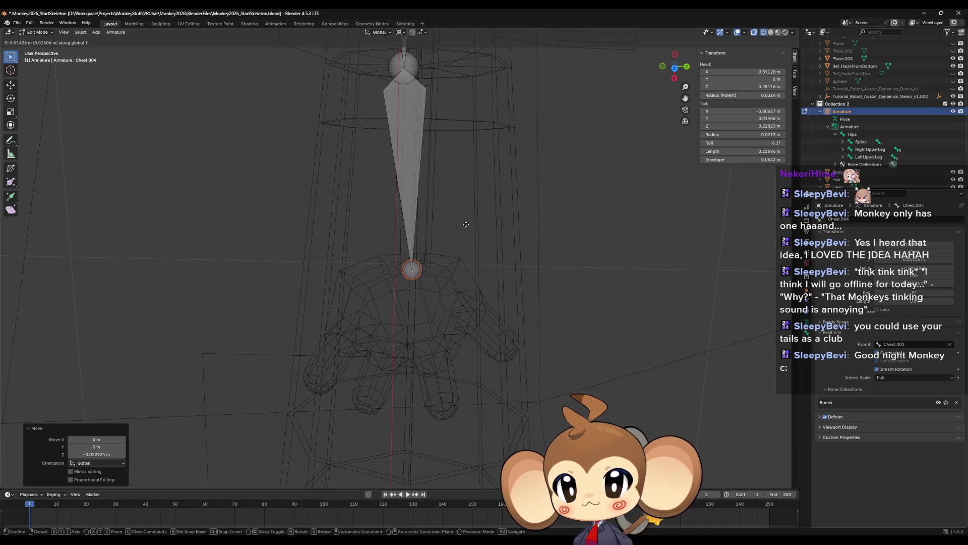
{"action": "left_click", "coordinate": [467, 224]}
{"action": "mouse_move", "coordinate": [476, 270]}
{"action": "middle_mouse_down"}
{"action": "mouse_move", "coordinate": [488, 268]}
{"action": "mouse_move", "coordinate": [485, 224]}
{"action": "mouse_move", "coordinate": [431, 260]}
{"action": "mouse_move", "coordinate": [467, 261]}
{"action": "mouse_move", "coordinate": [269, 198]}
{"action": "middle_mouse_up"}
{"action": "left_click", "coordinate": [431, 260]}
{"action": "scroll", "coordinate": [467, 261], "scroll_direction": "up", "scroll_amount": 3}
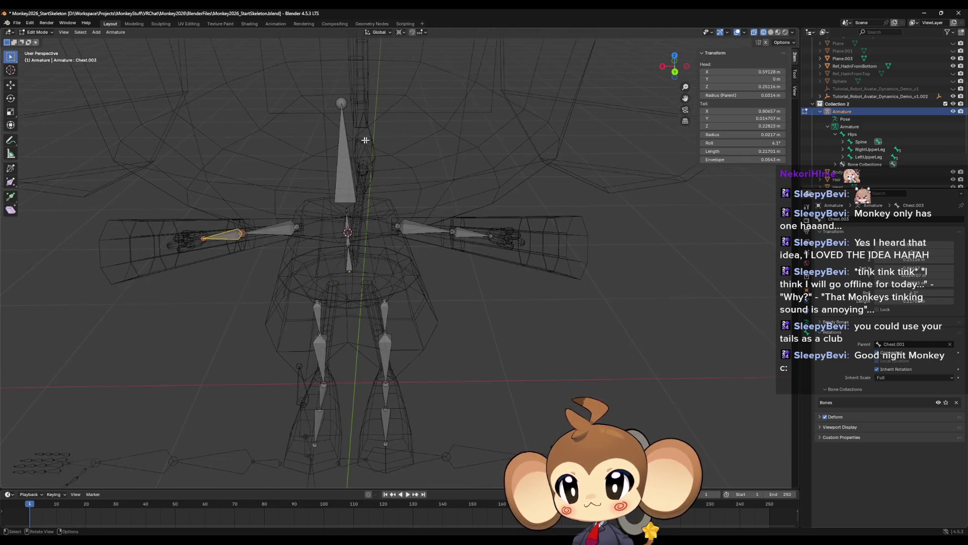
{"action": "scroll", "coordinate": [269, 197], "scroll_direction": "up", "scroll_amount": 3}
{"action": "left_click", "coordinate": [116, 32]}
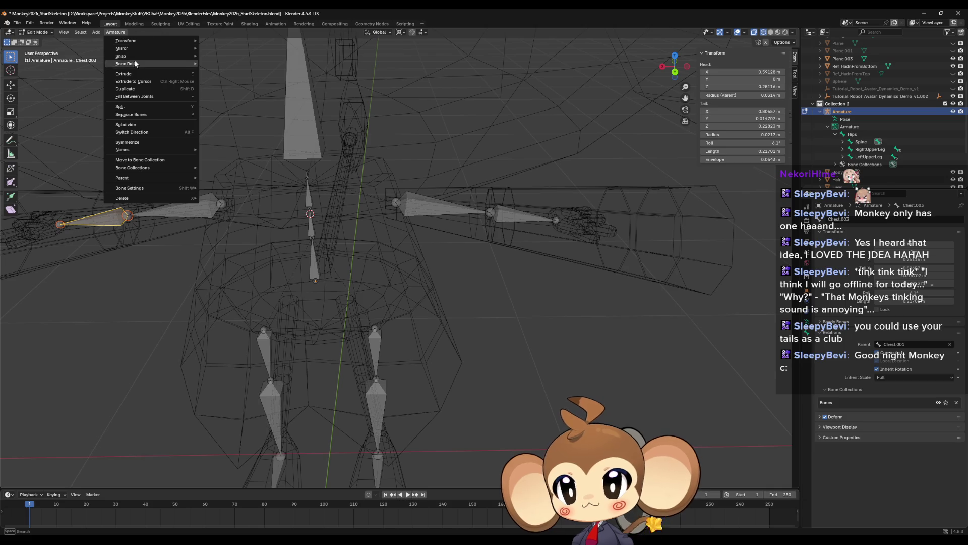
- Recalculate the roll to Global +Z on the first forearm bone, then on the mirrored right forearm bone
{"action": "mouse_move", "coordinate": [166, 64]}
{"action": "mouse_move", "coordinate": [227, 64]}
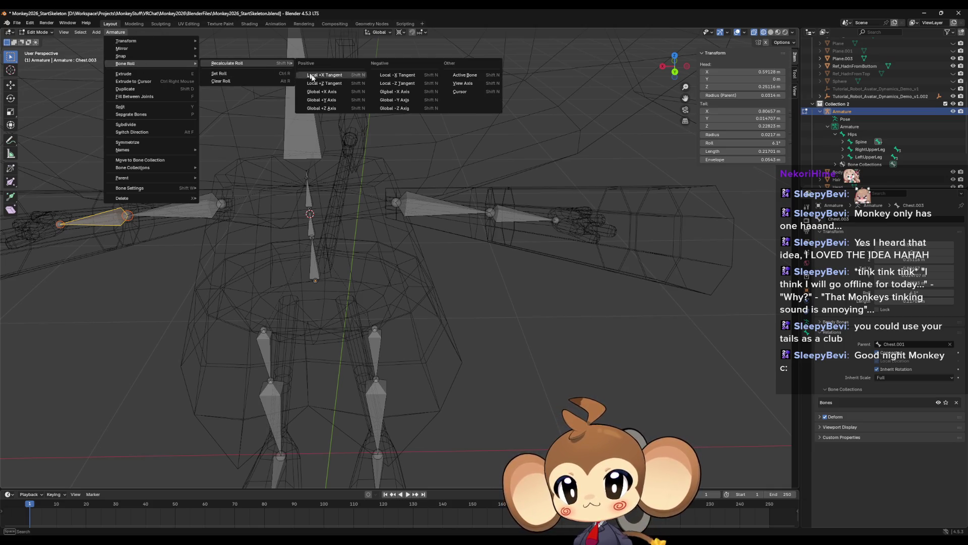
{"action": "left_click", "coordinate": [321, 108]}
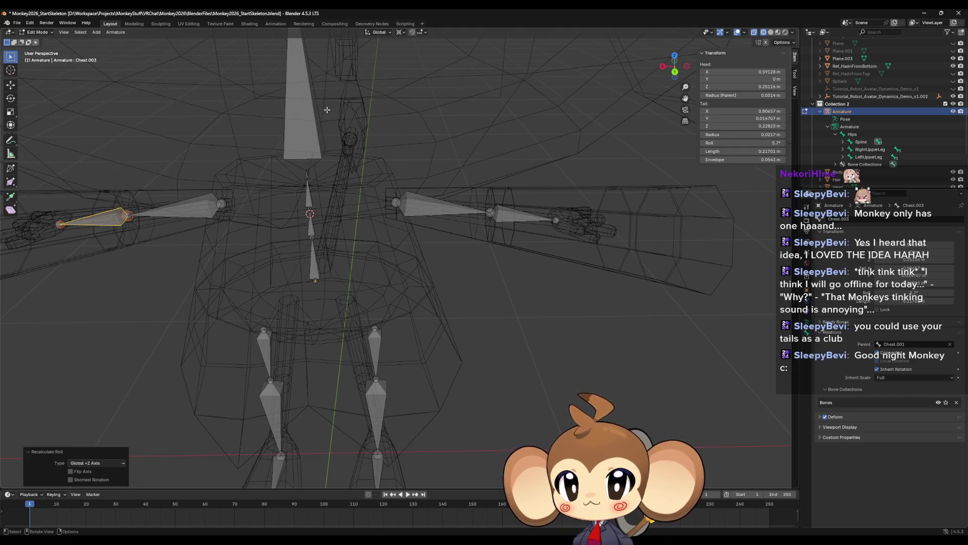
{"action": "left_click", "coordinate": [505, 214]}
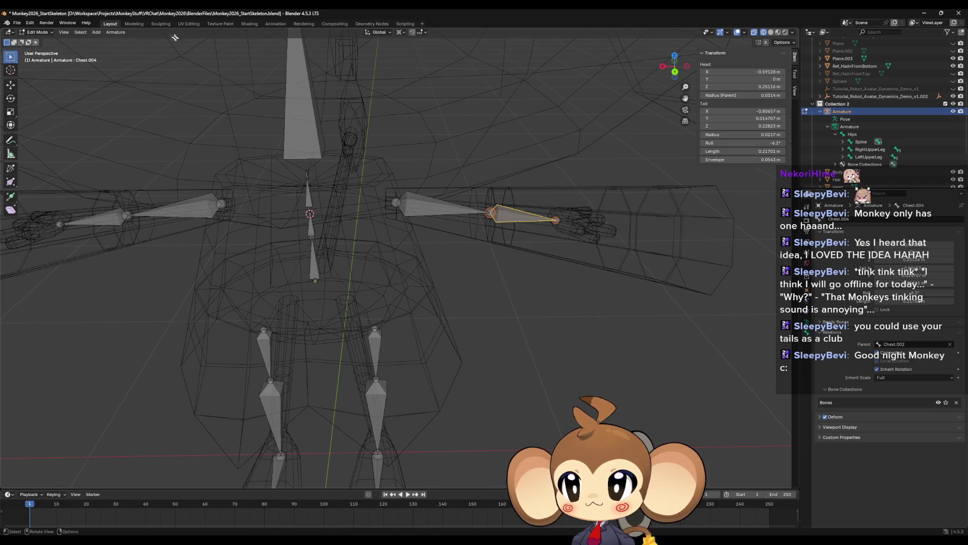
{"action": "left_click", "coordinate": [113, 32]}
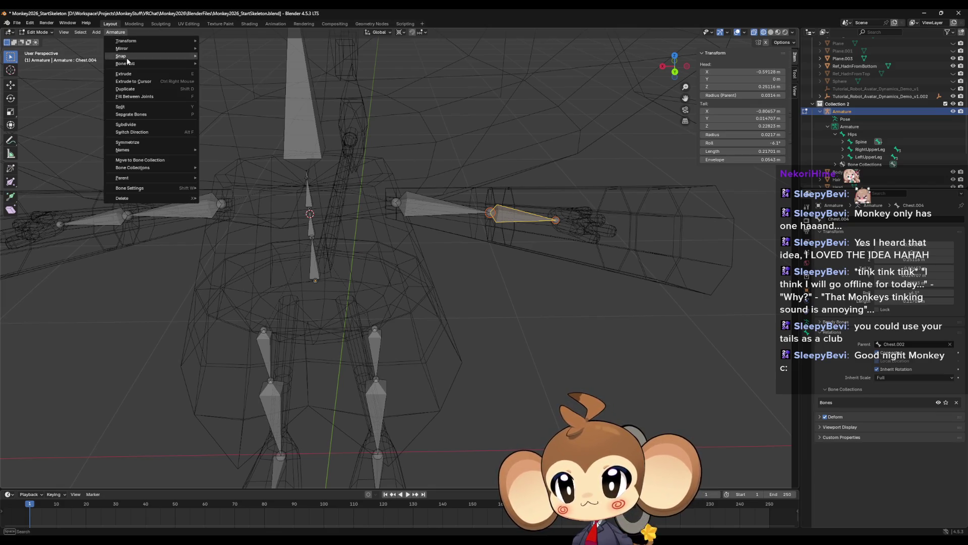
{"action": "mouse_move", "coordinate": [143, 65]}
{"action": "mouse_move", "coordinate": [226, 68]}
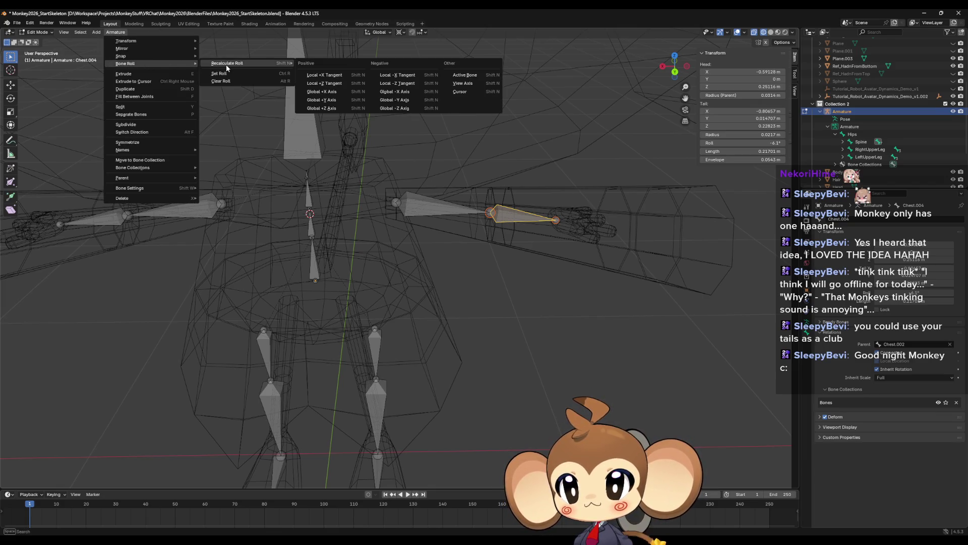
{"action": "left_click", "coordinate": [319, 109]}
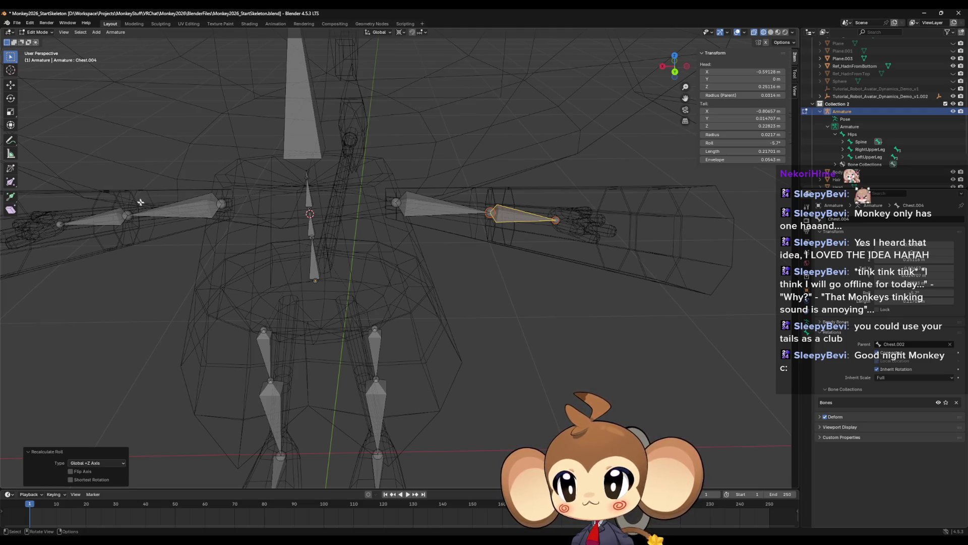
- Select the left and right forearm bones in turn to compare their rolls around the skeleton
{"action": "left_click", "coordinate": [108, 220]}
{"action": "scroll", "coordinate": [435, 250], "scroll_direction": "down", "scroll_amount": 6}
{"action": "left_click", "coordinate": [433, 247]}
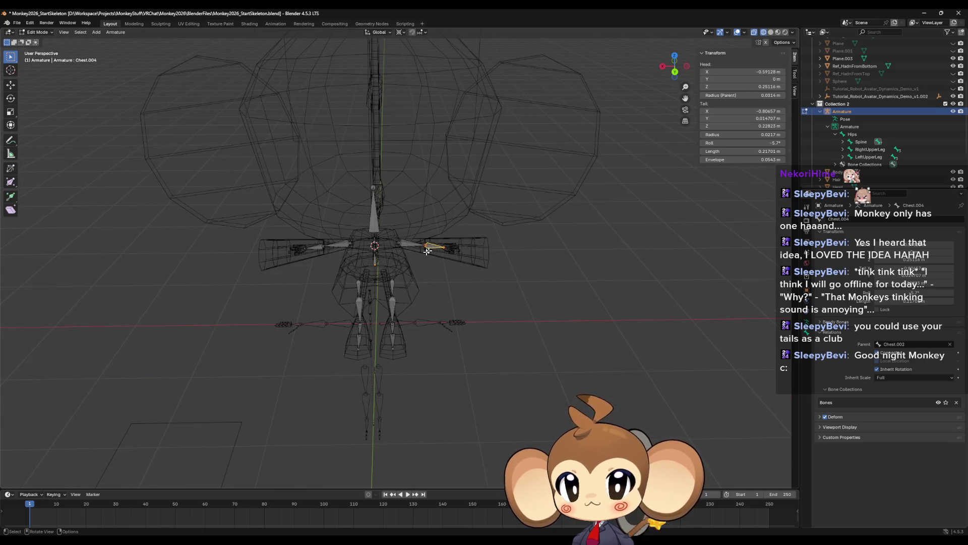
{"action": "scroll", "coordinate": [384, 268], "scroll_direction": "up", "scroll_amount": 5}
{"action": "mouse_move", "coordinate": [392, 267]}
{"action": "middle_mouse_down"}
{"action": "mouse_move", "coordinate": [389, 242]}
{"action": "mouse_move", "coordinate": [424, 365]}
{"action": "mouse_move", "coordinate": [409, 288]}
{"action": "middle_mouse_up"}
{"action": "scroll", "coordinate": [386, 260], "scroll_direction": "up", "scroll_amount": 4}
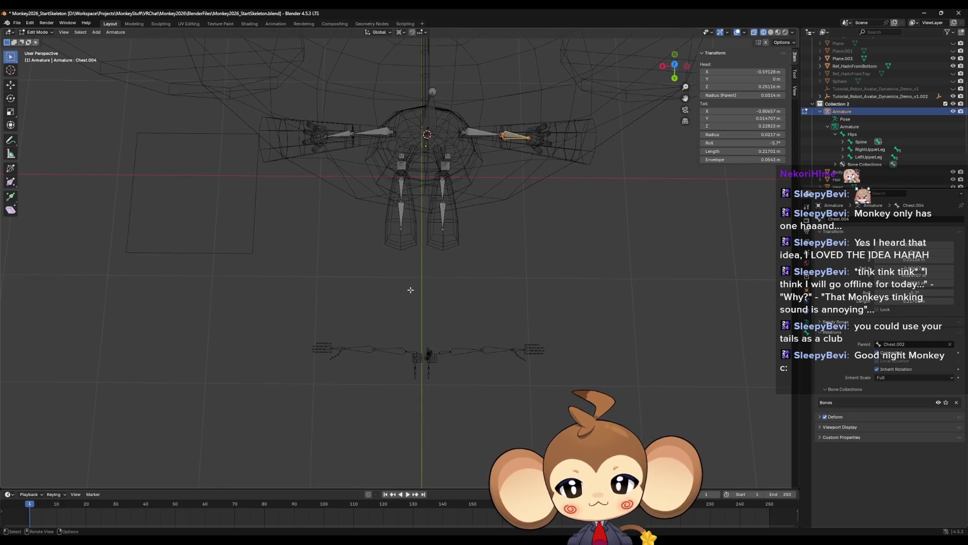
{"action": "left_click", "coordinate": [339, 348]}
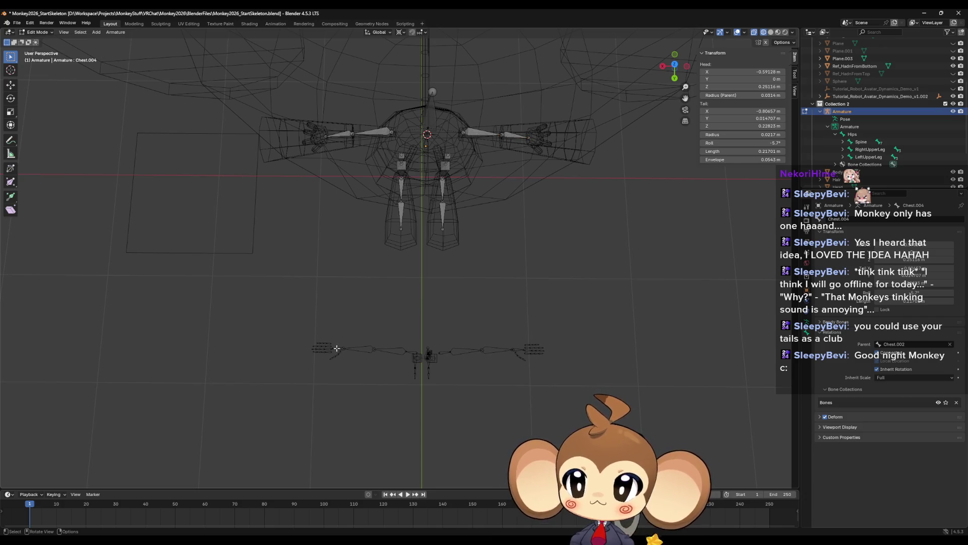
{"action": "key", "text": "Tab"}
{"action": "left_click", "coordinate": [337, 348]}
{"action": "key", "text": "Tab"}
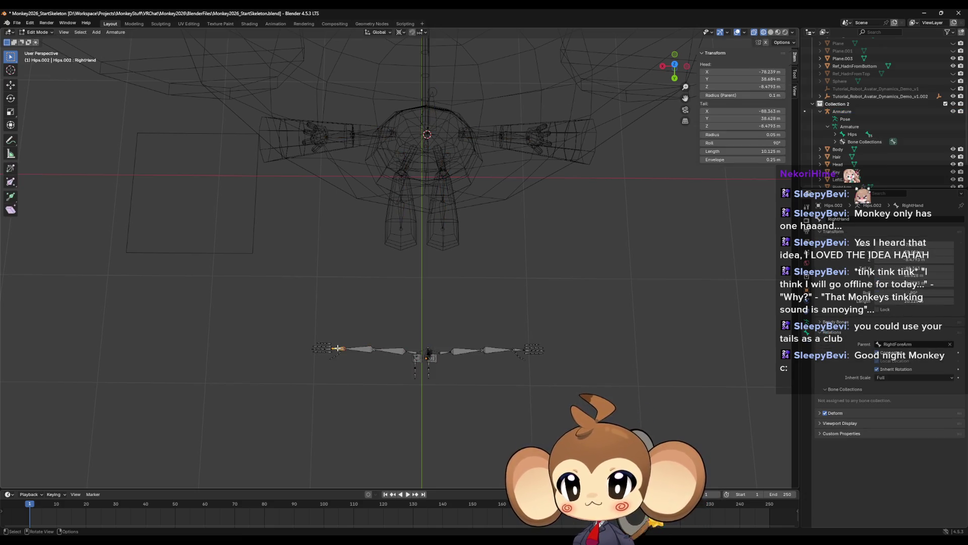
{"action": "key", "text": "F2"}
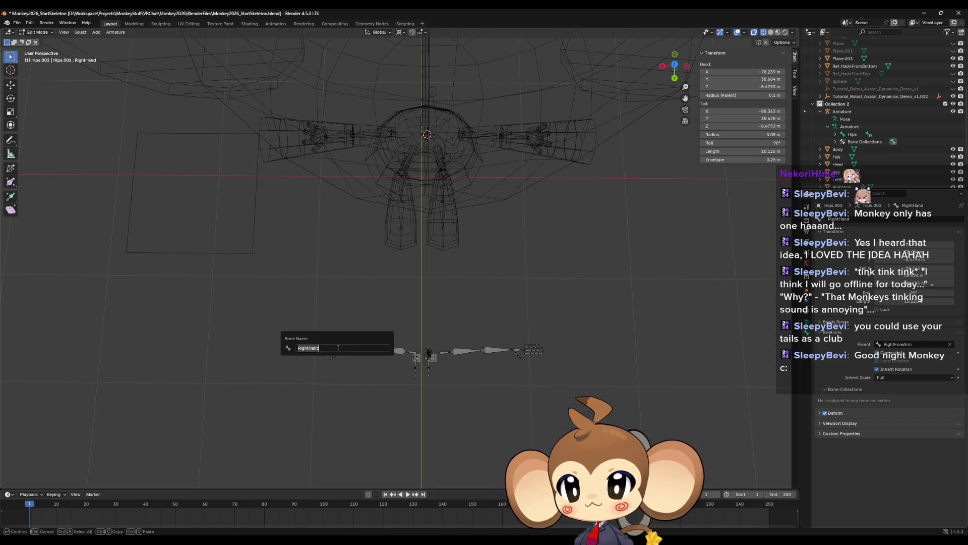
{"action": "key", "text": "Escape"}
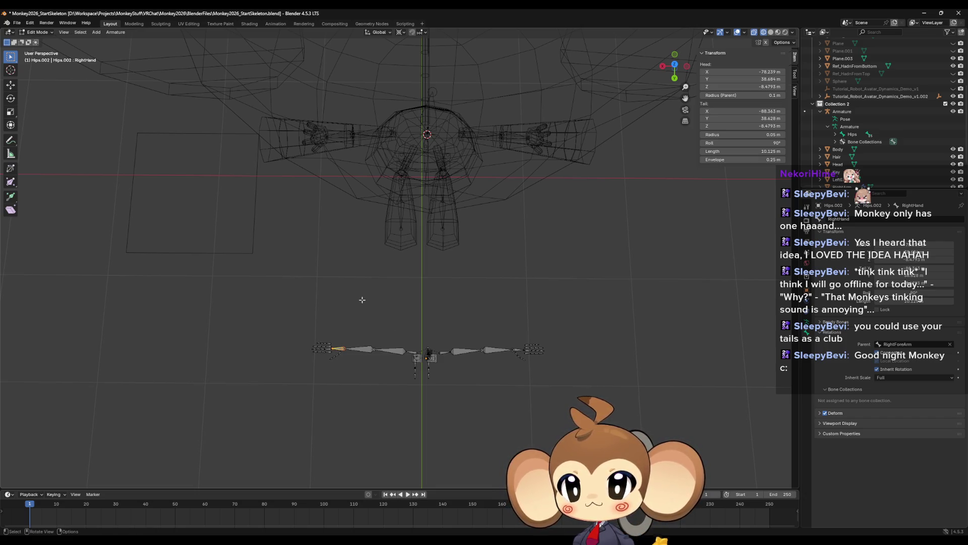
{"action": "key", "text": "Tab"}
{"action": "left_click", "coordinate": [340, 134]}
{"action": "key", "text": "Tab"}
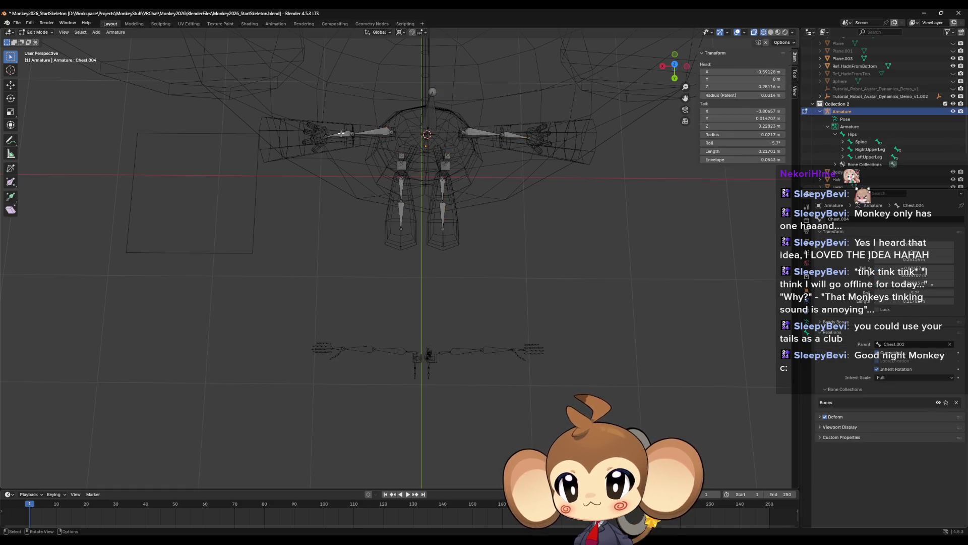
{"action": "middle_click_drag", "start_coordinate": [346, 156], "coordinate": [532, 202]}
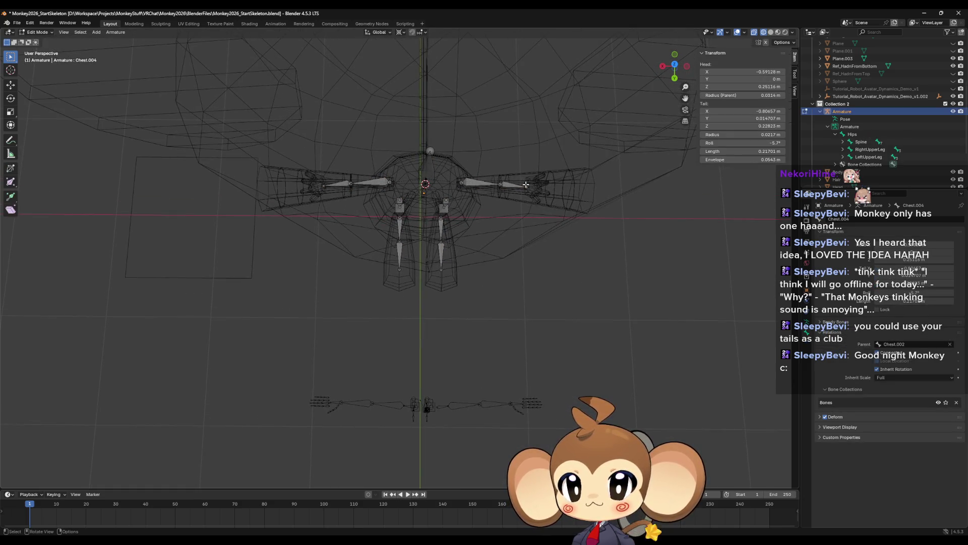
{"action": "left_click", "coordinate": [326, 185]}
{"action": "mouse_move", "coordinate": [325, 186]}
{"action": "middle_mouse_down", "text": "ctrl"}
{"action": "mouse_move", "coordinate": [459, 291]}
{"action": "mouse_move", "coordinate": [410, 203]}
{"action": "mouse_move", "coordinate": [408, 135]}
{"action": "mouse_move", "coordinate": [424, 204]}
{"action": "mouse_move", "coordinate": [372, 268]}
{"action": "middle_mouse_up", "text": "ctrl"}
{"action": "scroll", "coordinate": [383, 264], "scroll_direction": "up", "scroll_amount": 2}
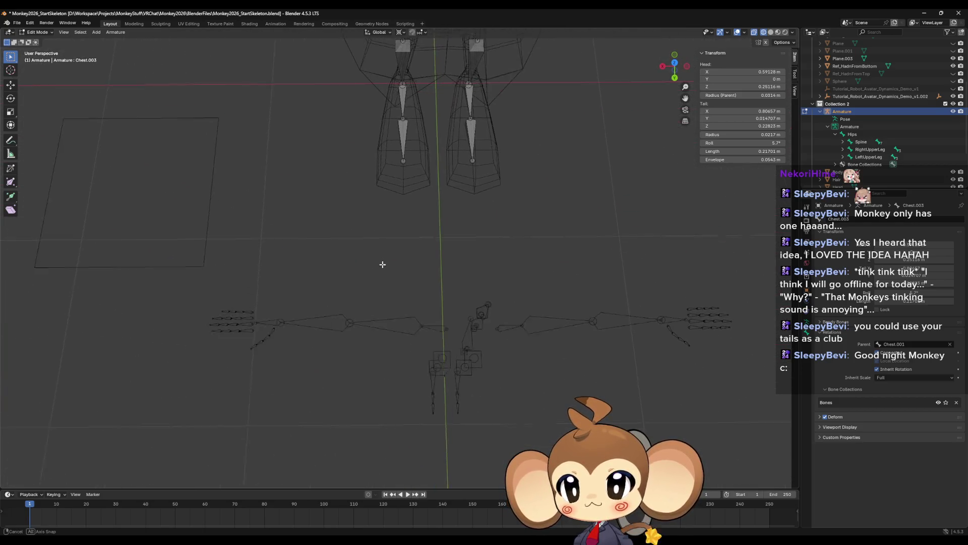
{"action": "scroll", "coordinate": [383, 267], "scroll_direction": "down", "scroll_amount": 6}
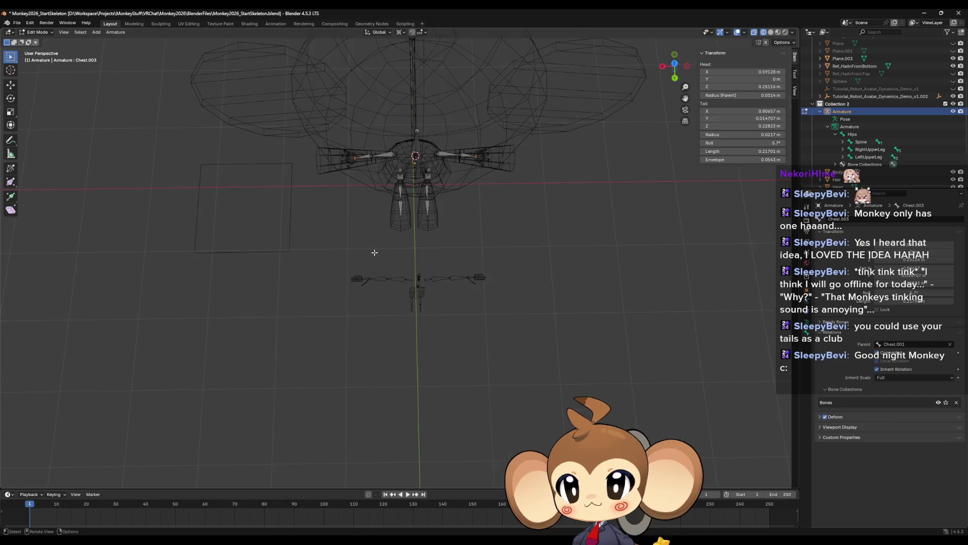
{"action": "mouse_move", "coordinate": [374, 250]}
{"action": "middle_mouse_down", "text": "ctrl"}
{"action": "mouse_move", "coordinate": [389, 248]}
{"action": "mouse_move", "coordinate": [368, 229]}
{"action": "mouse_move", "coordinate": [417, 319]}
{"action": "mouse_move", "coordinate": [378, 292]}
{"action": "mouse_move", "coordinate": [380, 280]}
{"action": "mouse_move", "coordinate": [443, 326]}
{"action": "middle_mouse_up", "text": "ctrl"}
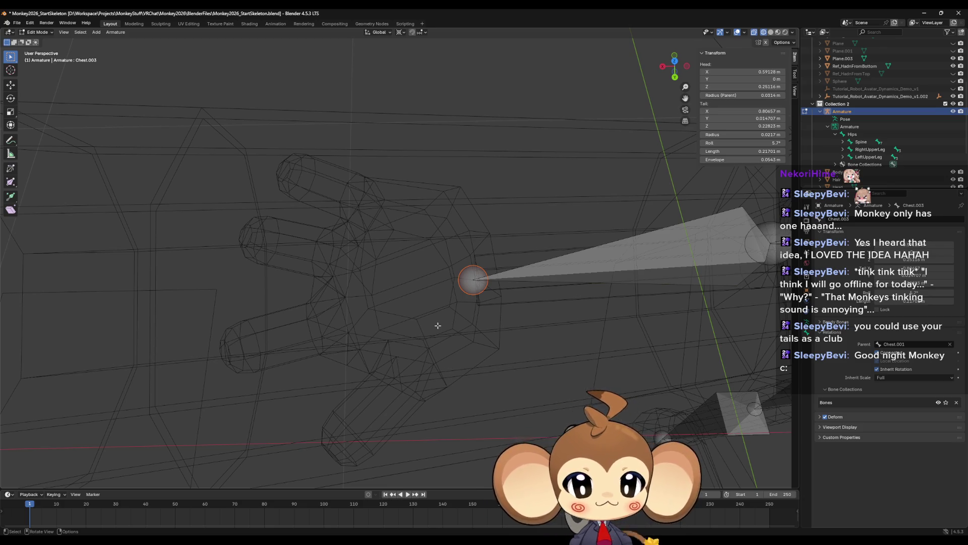
- Snap the 3D cursor to the forearm bone's tip at the wrist (X −0.80657, Z 0.22823) and extrude a new bone there
{"action": "mouse_move", "coordinate": [501, 307]}
{"action": "middle_mouse_down"}
{"action": "mouse_move", "coordinate": [525, 309]}
{"action": "mouse_move", "coordinate": [494, 316]}
{"action": "mouse_move", "coordinate": [469, 298]}
{"action": "mouse_move", "coordinate": [392, 282]}
{"action": "mouse_move", "coordinate": [400, 298]}
{"action": "mouse_move", "coordinate": [409, 293]}
{"action": "middle_mouse_up"}
{"action": "key", "text": "shift+s"}
{"action": "left_click", "coordinate": [393, 307]}
{"action": "scroll", "coordinate": [415, 296], "scroll_direction": "up", "scroll_amount": 5}
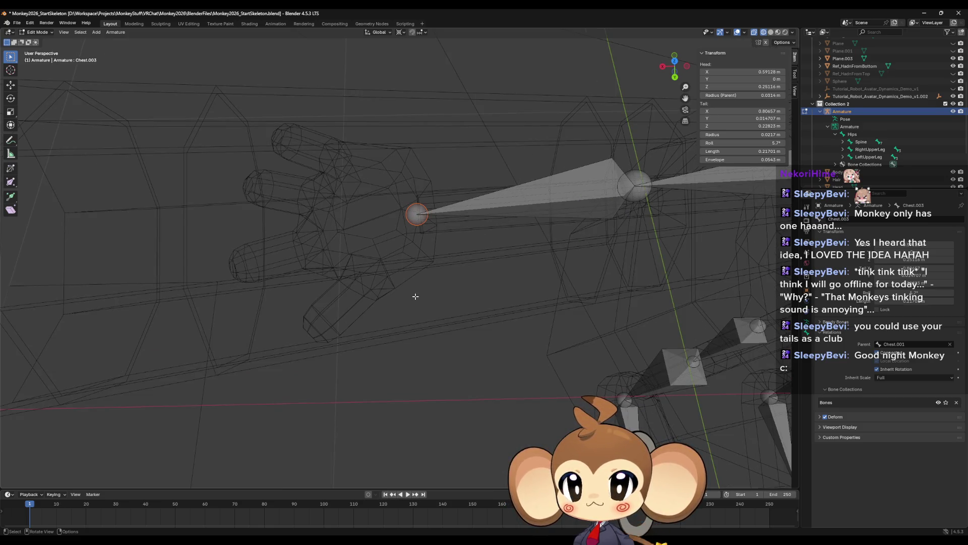
{"action": "mouse_move", "coordinate": [416, 296]}
{"action": "middle_mouse_down"}
{"action": "mouse_move", "coordinate": [447, 337]}
{"action": "mouse_move", "coordinate": [520, 362]}
{"action": "mouse_move", "coordinate": [517, 378]}
{"action": "middle_mouse_up"}
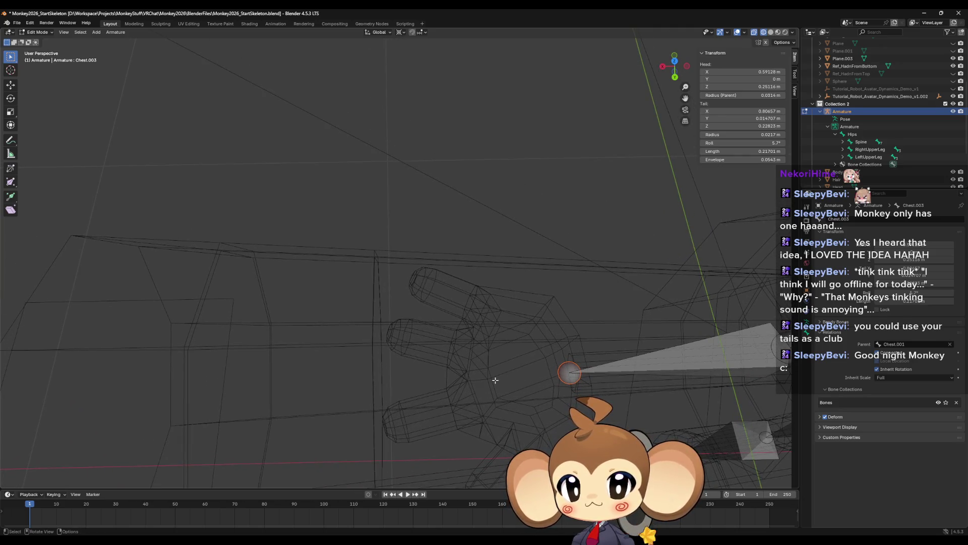
{"action": "middle_click_drag", "start_coordinate": [488, 381], "coordinate": [492, 318]}
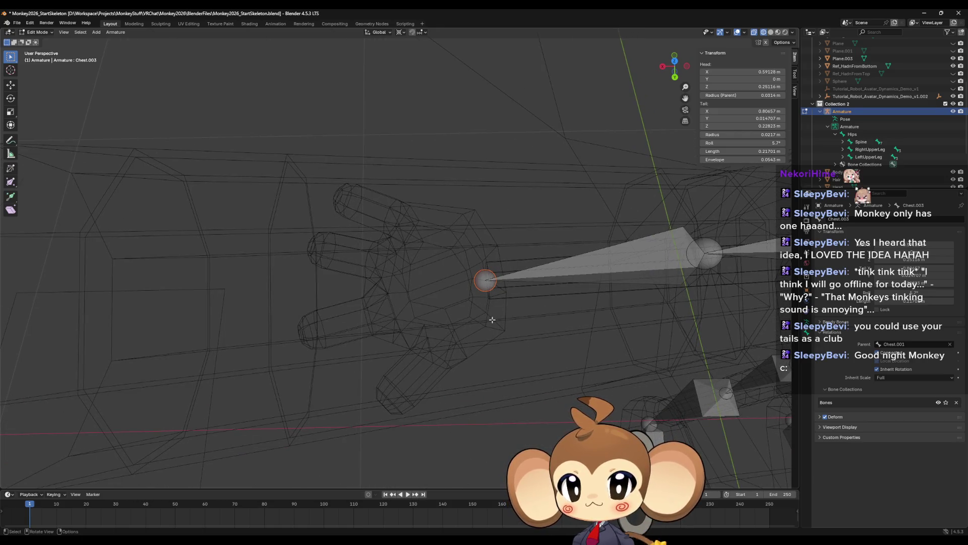
{"action": "key", "text": "e"}
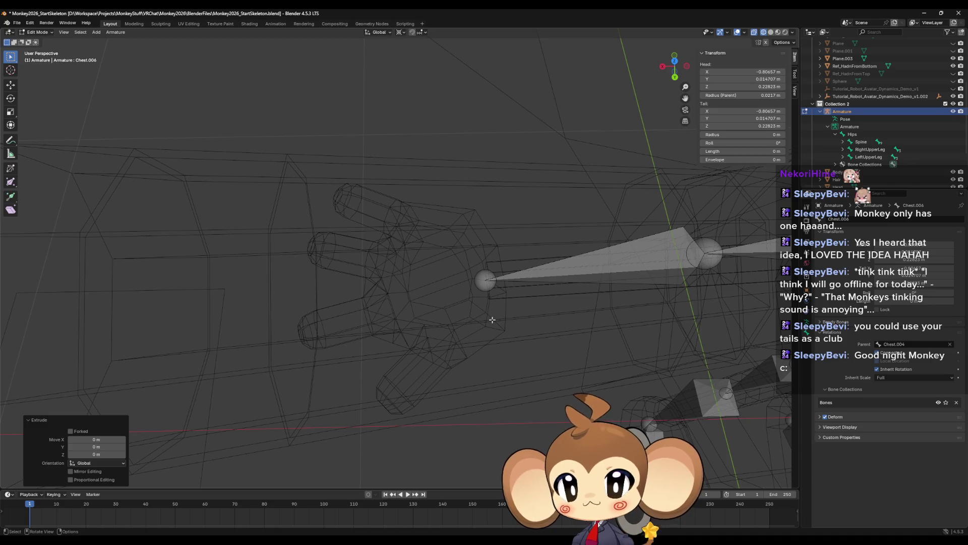
- Stretch the new hand bone along X to about −0.874 m into the palm, checked in Back view
{"action": "key", "text": "s"}
{"action": "key", "text": "x"}
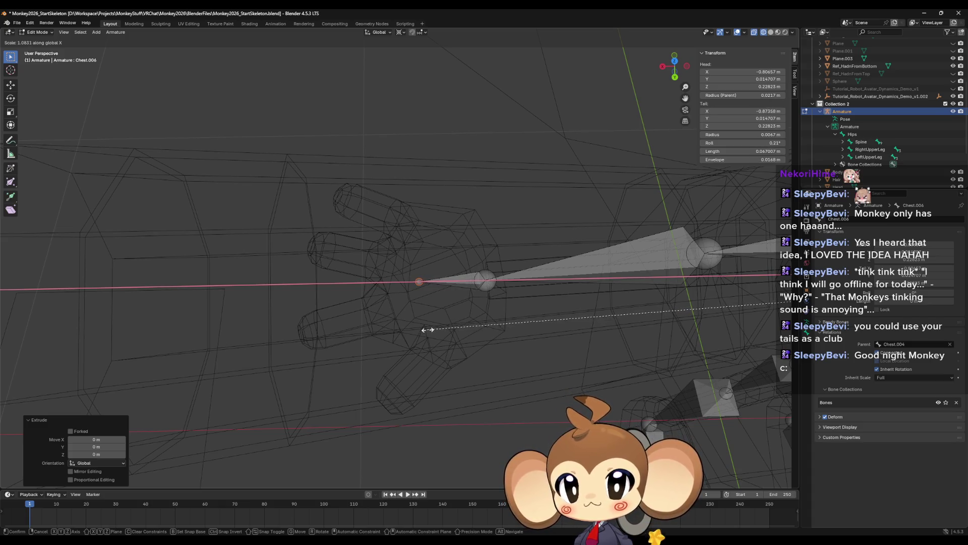
{"action": "left_click", "coordinate": [453, 311]}
{"action": "left_click", "coordinate": [676, 62]}
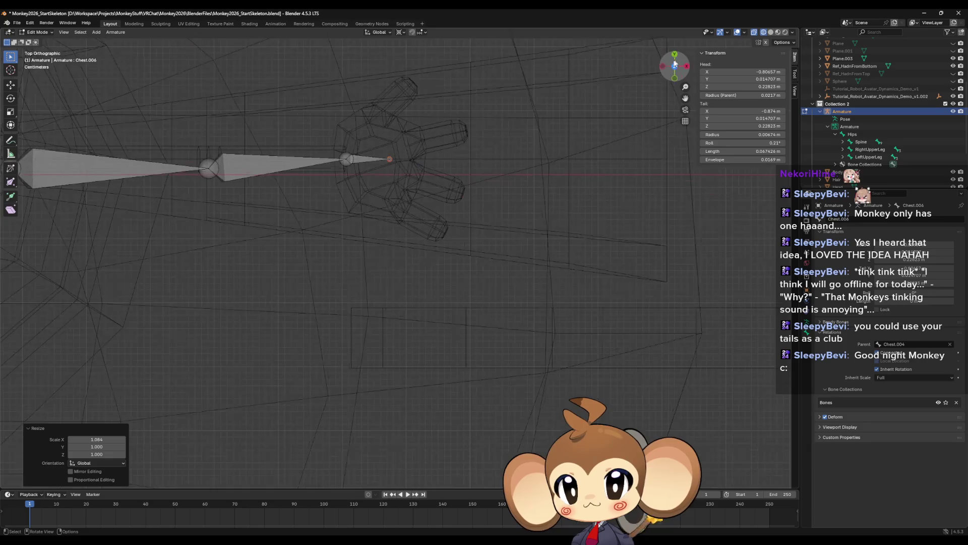
{"action": "left_click", "coordinate": [676, 55]}
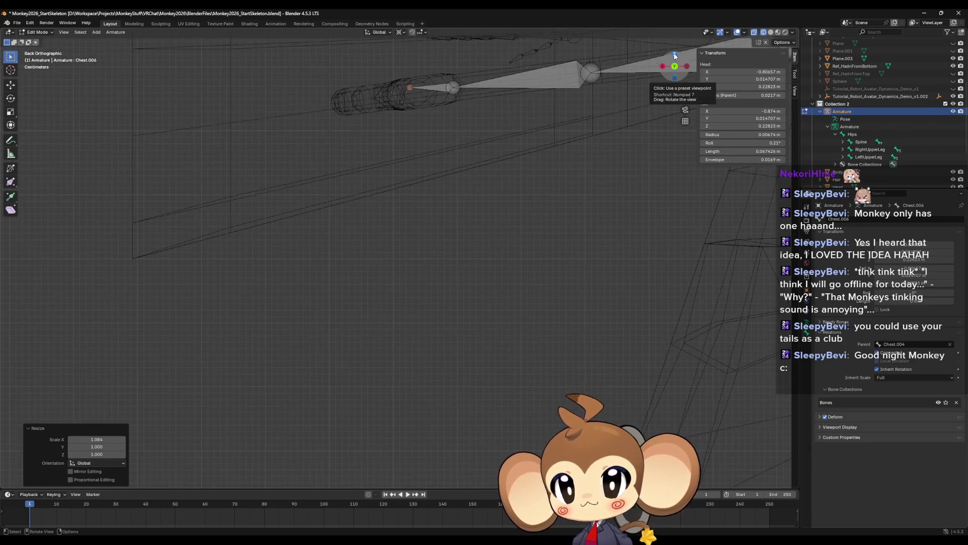
{"action": "middle_click_drag", "start_coordinate": [425, 202], "coordinate": [437, 372], "text": "shift"}
{"action": "scroll", "coordinate": [436, 367], "scroll_direction": "up", "scroll_amount": 4}
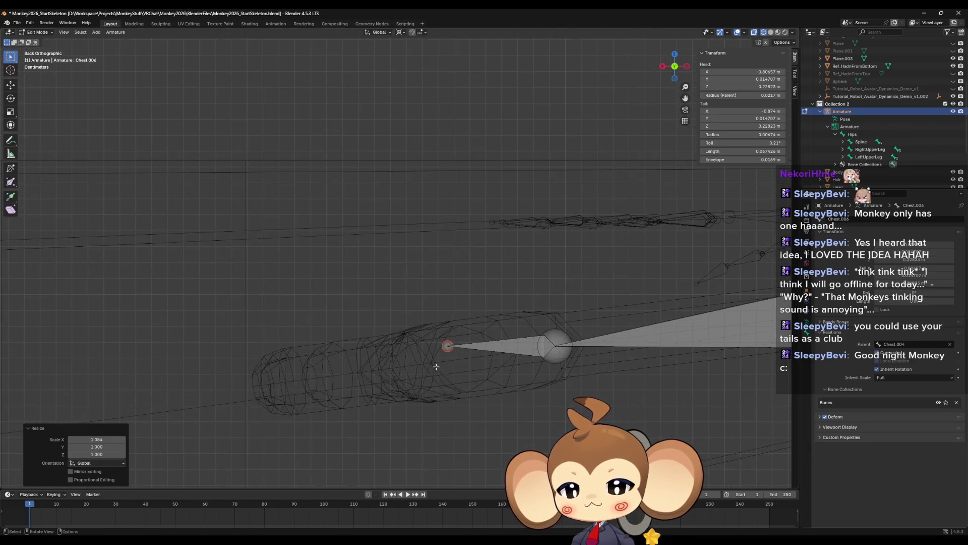
- Lower the hand bone along Z to 0.21802 m inside the palm and extrude a new bone from its tip
{"action": "key", "text": "g"}
{"action": "key", "text": "z"}
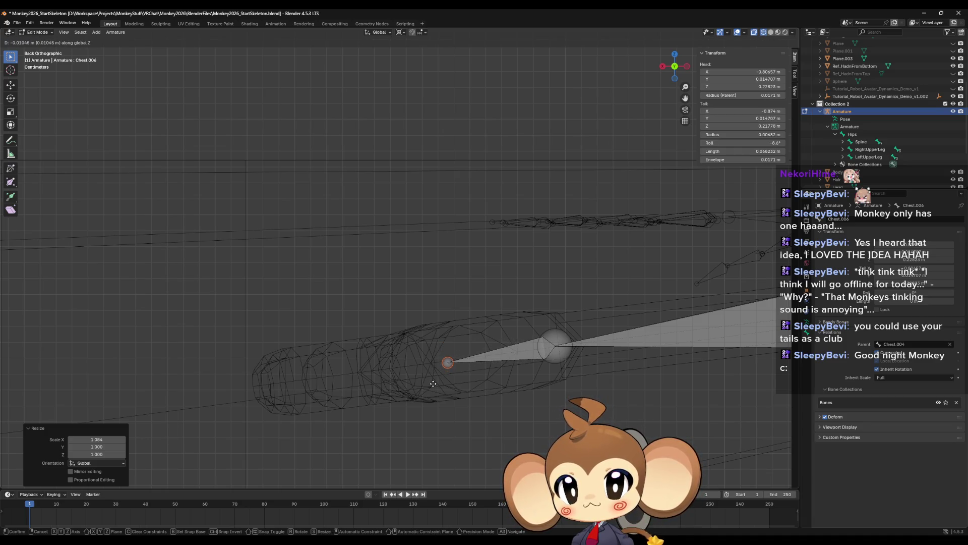
{"action": "left_click", "coordinate": [432, 383]}
{"action": "mouse_move", "coordinate": [431, 373]}
{"action": "middle_mouse_down"}
{"action": "mouse_move", "coordinate": [434, 411]}
{"action": "mouse_move", "coordinate": [441, 322]}
{"action": "mouse_move", "coordinate": [422, 346]}
{"action": "mouse_move", "coordinate": [446, 355]}
{"action": "middle_mouse_up"}
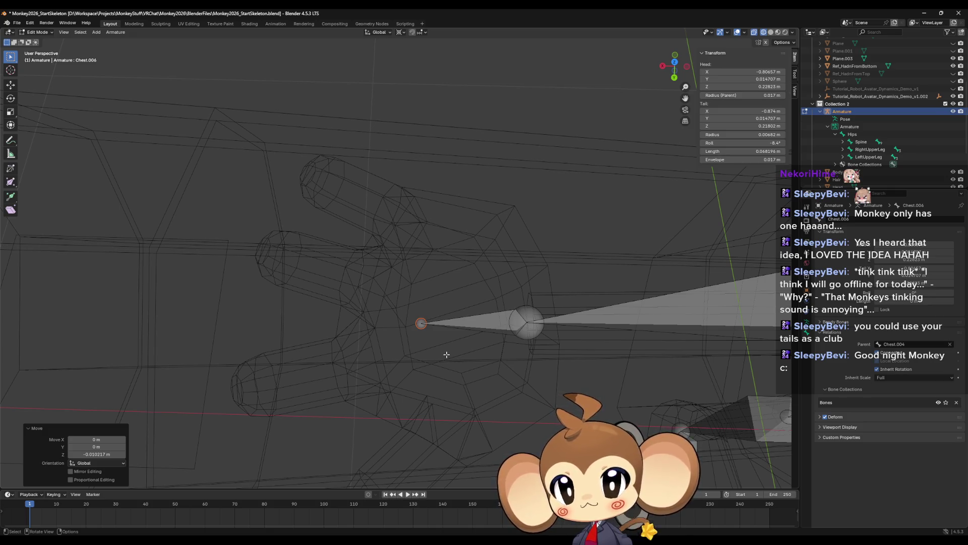
{"action": "key", "text": "e"}
{"action": "key", "text": "Escape"}
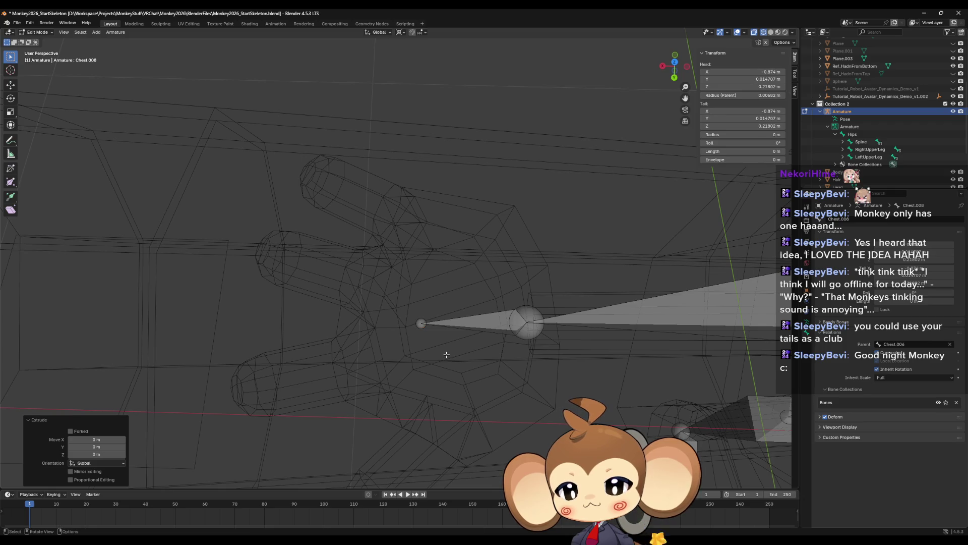
- Stretch the new finger bone along X to ±0.93233 m and slide it along Y into the top finger
{"action": "key", "text": "s"}
{"action": "key", "text": "x"}
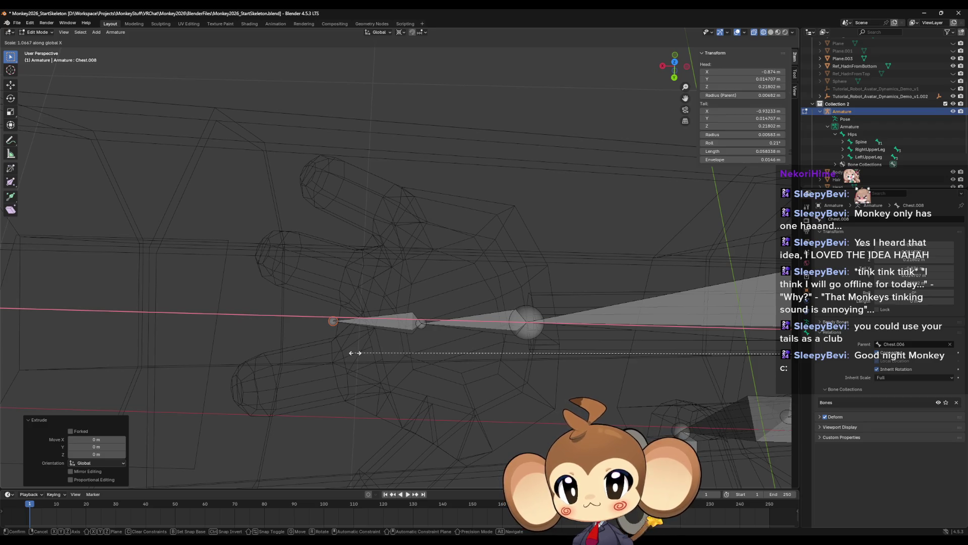
{"action": "left_click", "coordinate": [355, 353]}
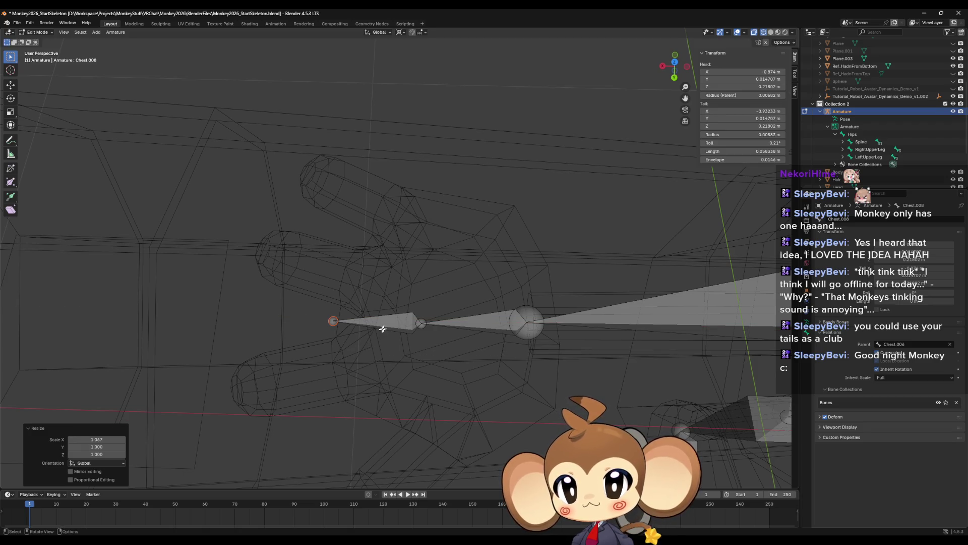
{"action": "left_click", "coordinate": [401, 324]}
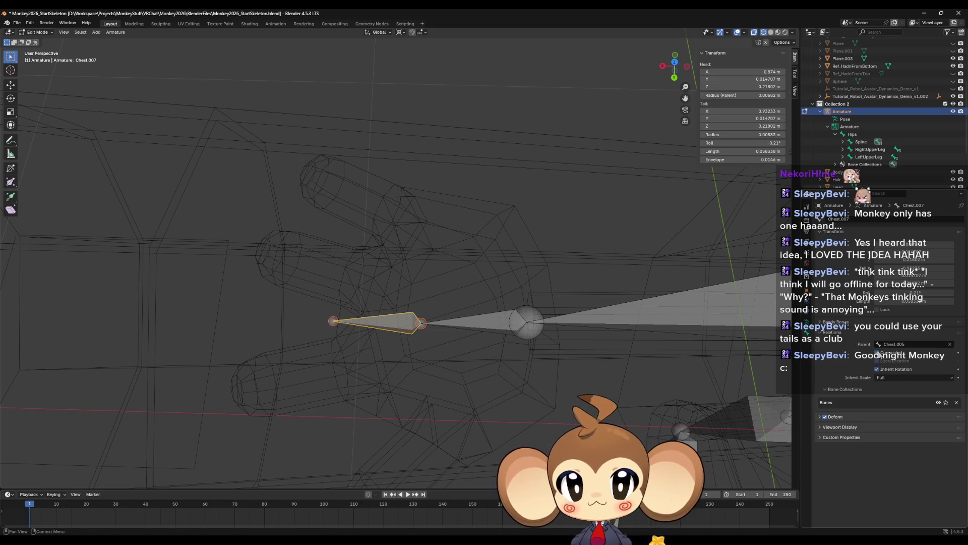
{"action": "mouse_move", "coordinate": [423, 321]}
{"action": "middle_mouse_down"}
{"action": "mouse_move", "coordinate": [447, 324]}
{"action": "mouse_move", "coordinate": [447, 332]}
{"action": "middle_mouse_up"}
{"action": "key", "text": "g"}
{"action": "key", "text": "y"}
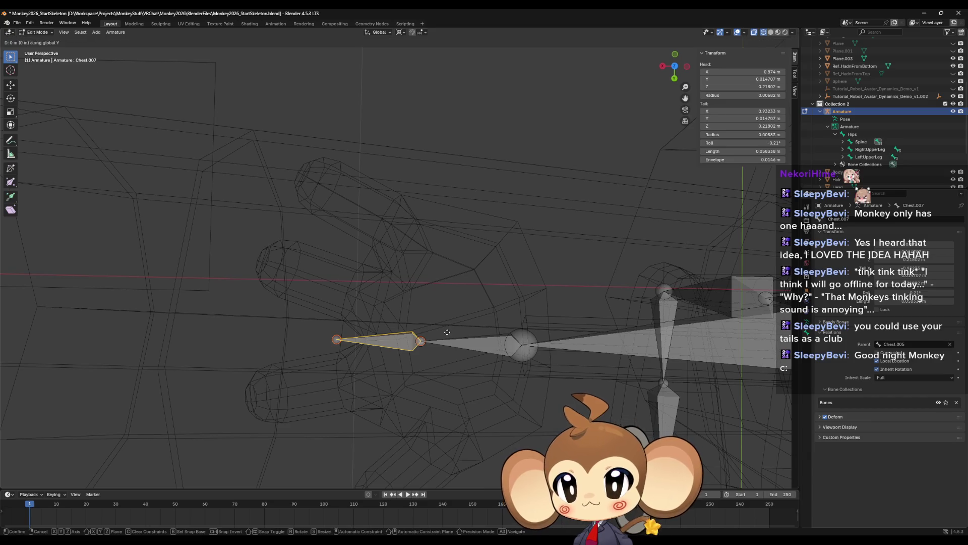
{"action": "left_click", "coordinate": [458, 206]}
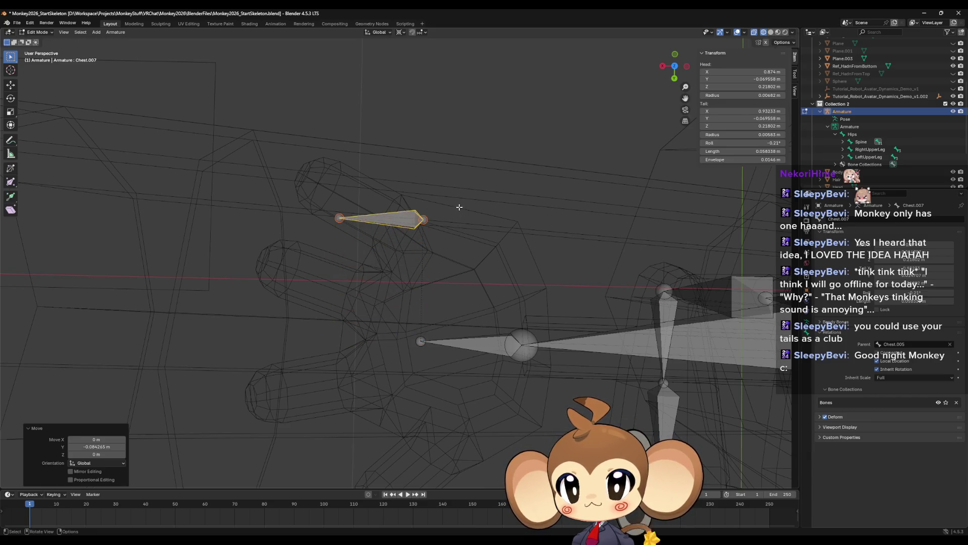
- Extrude another bone from the hand bone's tip, then undo the unwanted extra bone
{"action": "left_click", "coordinate": [422, 341]}
{"action": "key", "text": "e"}
{"action": "right_click", "coordinate": [444, 324]}
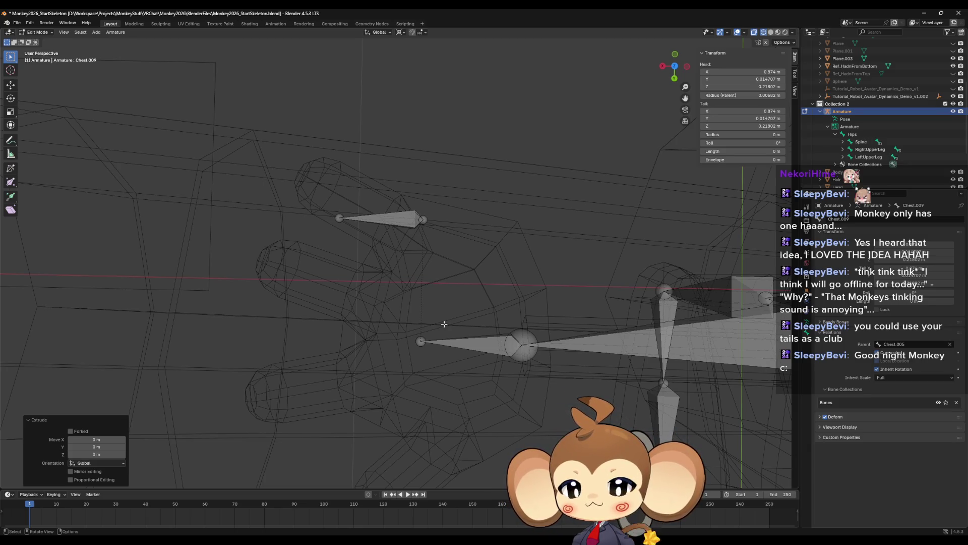
{"action": "key", "text": "ctrl+z"}
{"action": "key", "text": "ctrl+z"}
- Disconnect the mirrored finger bone on the other hand and slide it along Y into the top finger
{"action": "middle_click_drag", "start_coordinate": [444, 324], "coordinate": [416, 290]}
{"action": "scroll", "coordinate": [529, 262], "scroll_direction": "up", "scroll_amount": 5}
{"action": "left_click", "coordinate": [528, 261]}
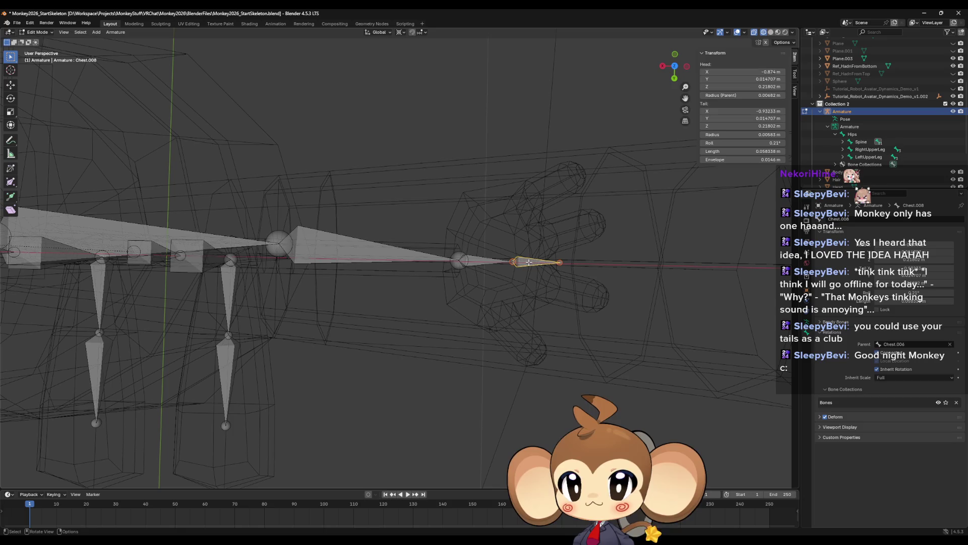
{"action": "key", "text": "alt+p"}
{"action": "left_click", "coordinate": [673, 302]}
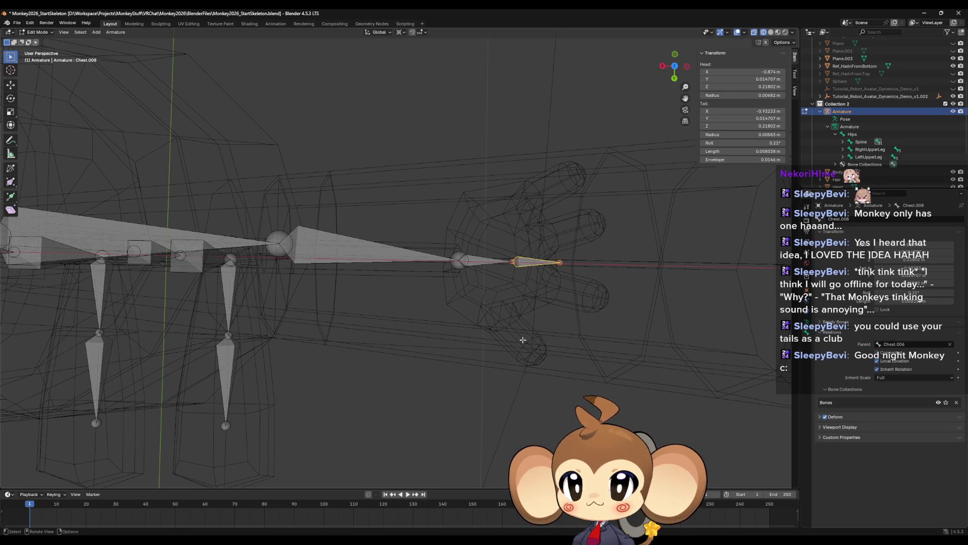
{"action": "key", "text": "g"}
{"action": "key", "text": "y"}
{"action": "left_click", "coordinate": [519, 293]}
- Try extruding and stretching a new bone from the hand bone's tip, then cancel and undo it
{"action": "scroll", "coordinate": [499, 303], "scroll_direction": "down", "scroll_amount": 2}
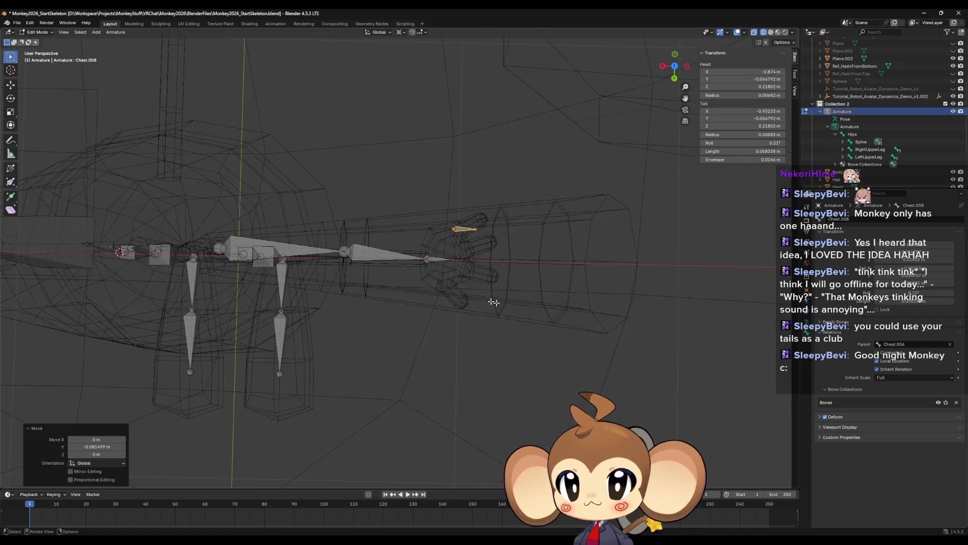
{"action": "left_click", "coordinate": [458, 261]}
{"action": "mouse_move", "coordinate": [458, 261]}
{"action": "middle_mouse_down"}
{"action": "mouse_move", "coordinate": [447, 292]}
{"action": "mouse_move", "coordinate": [431, 299]}
{"action": "middle_mouse_up"}
{"action": "left_click", "coordinate": [432, 299]}
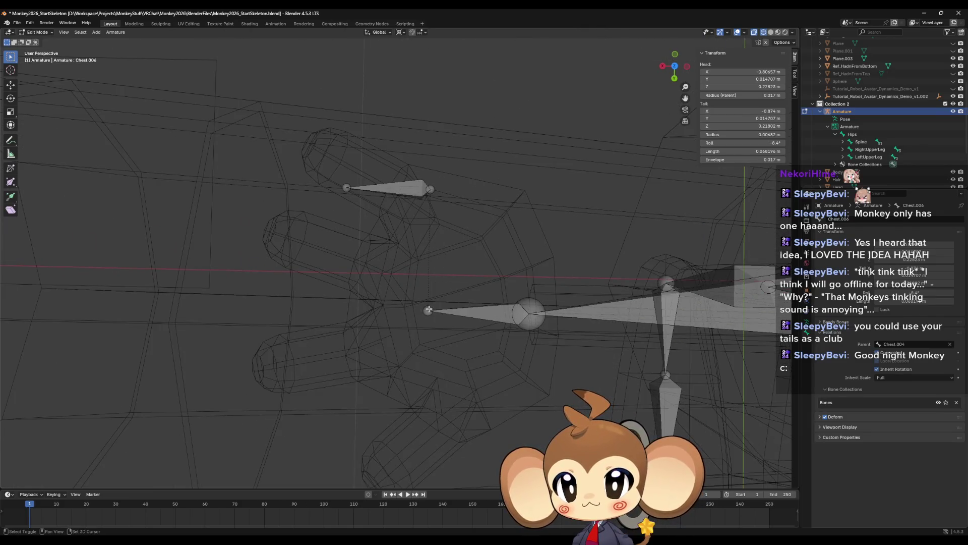
{"action": "key", "text": "e"}
{"action": "key", "text": "Escape"}
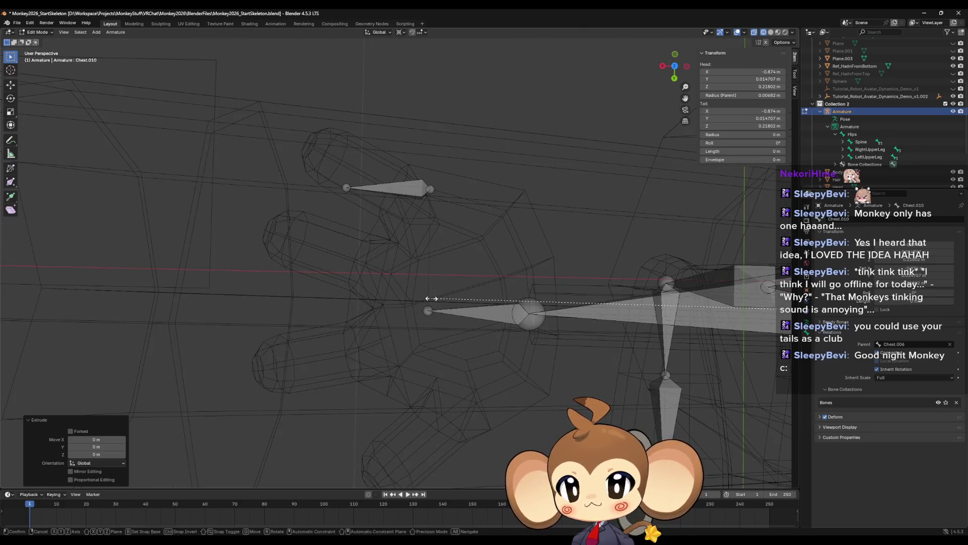
{"action": "key", "text": "s"}
{"action": "key", "text": "x"}
{"action": "key", "text": "Escape"}
{"action": "key", "text": "ctrl+z"}
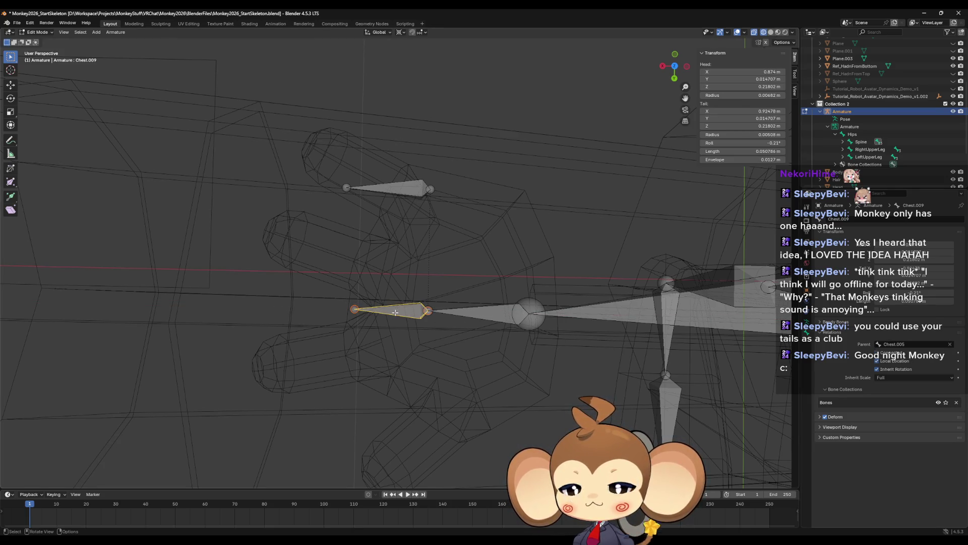
- Slide the second finger bone on each hand along Y into the middle finger
{"action": "key", "text": "g"}
{"action": "key", "text": "y"}
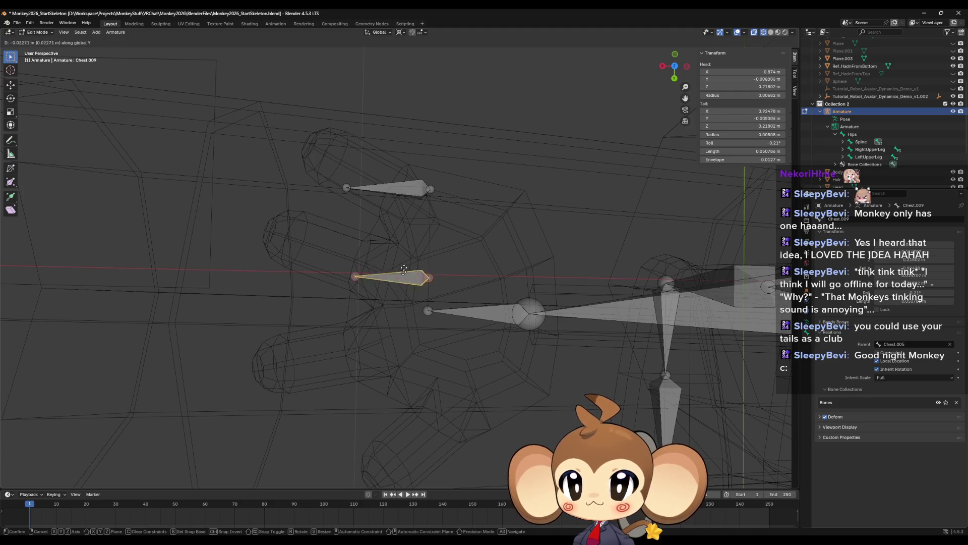
{"action": "left_click", "coordinate": [399, 225]}
{"action": "middle_click_drag", "start_coordinate": [399, 224], "coordinate": [459, 290]}
{"action": "scroll", "coordinate": [459, 290], "scroll_direction": "up", "scroll_amount": 5}
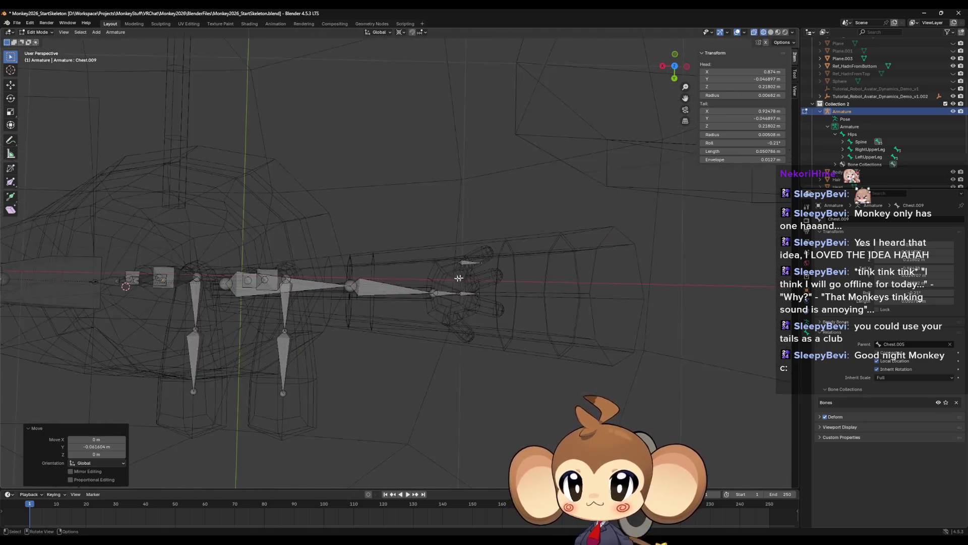
{"action": "left_click", "coordinate": [536, 338]}
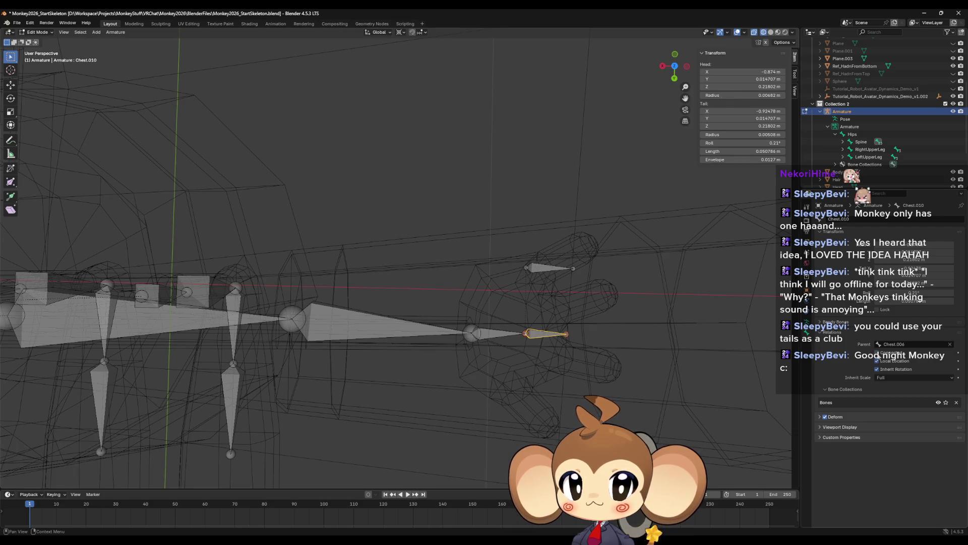
{"action": "key", "text": "g"}
{"action": "key", "text": "y"}
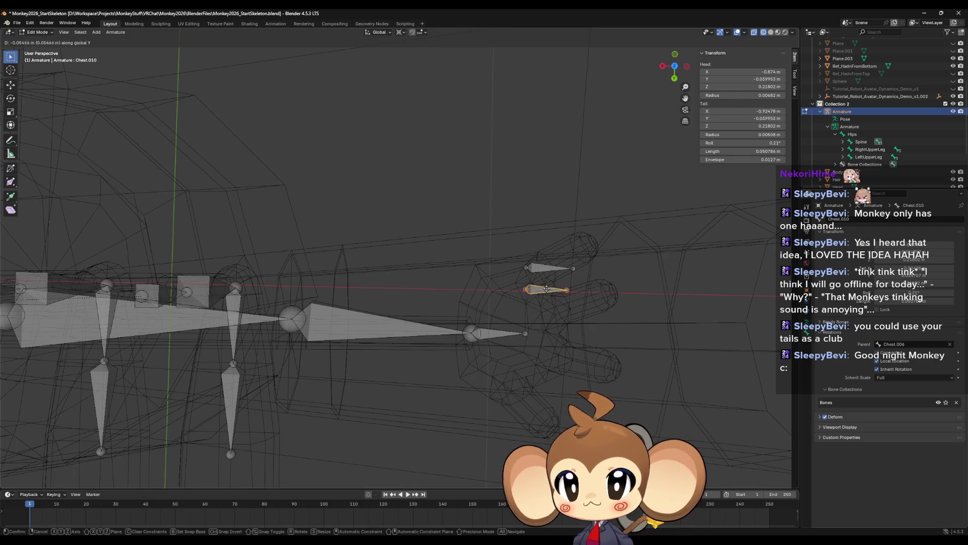
{"action": "left_click", "coordinate": [540, 288]}
- Extrude one more bone from the hand tip and undo the unwanted extra bone
{"action": "left_click", "coordinate": [525, 332]}
{"action": "mouse_move", "coordinate": [525, 333]}
{"action": "middle_mouse_down"}
{"action": "mouse_move", "coordinate": [468, 300]}
{"action": "mouse_move", "coordinate": [395, 316]}
{"action": "middle_mouse_up"}
{"action": "left_click", "coordinate": [378, 325]}
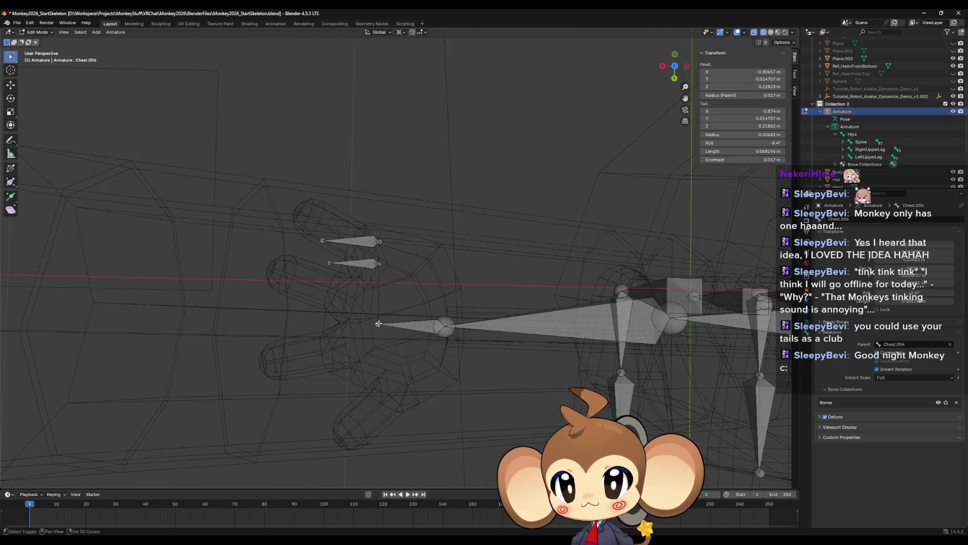
{"action": "key", "text": "e"}
{"action": "right_click", "coordinate": [388, 326]}
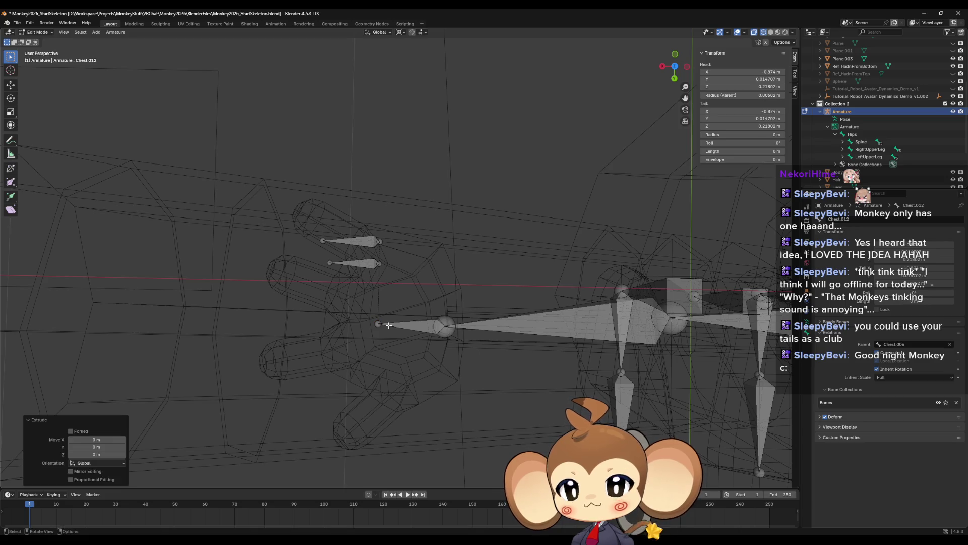
{"action": "key", "text": "ctrl+z"}
- Slide the small finger bone along Y into its own finger
{"action": "left_click", "coordinate": [357, 324]}
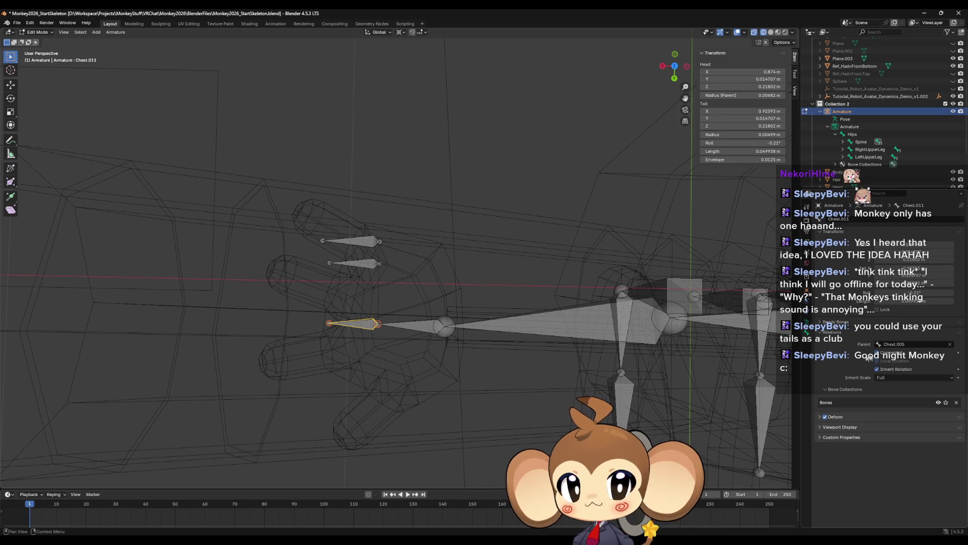
{"action": "key", "text": "g"}
{"action": "key", "text": "y"}
{"action": "left_click", "coordinate": [354, 281]}
{"action": "middle_click_drag", "start_coordinate": [354, 281], "coordinate": [402, 313]}
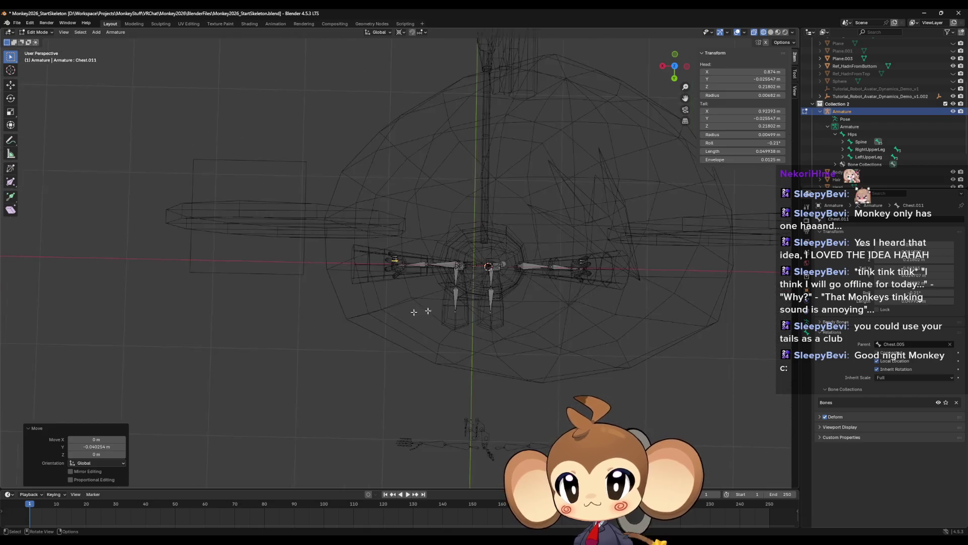
{"action": "scroll", "coordinate": [402, 312], "scroll_direction": "up", "scroll_amount": 8}
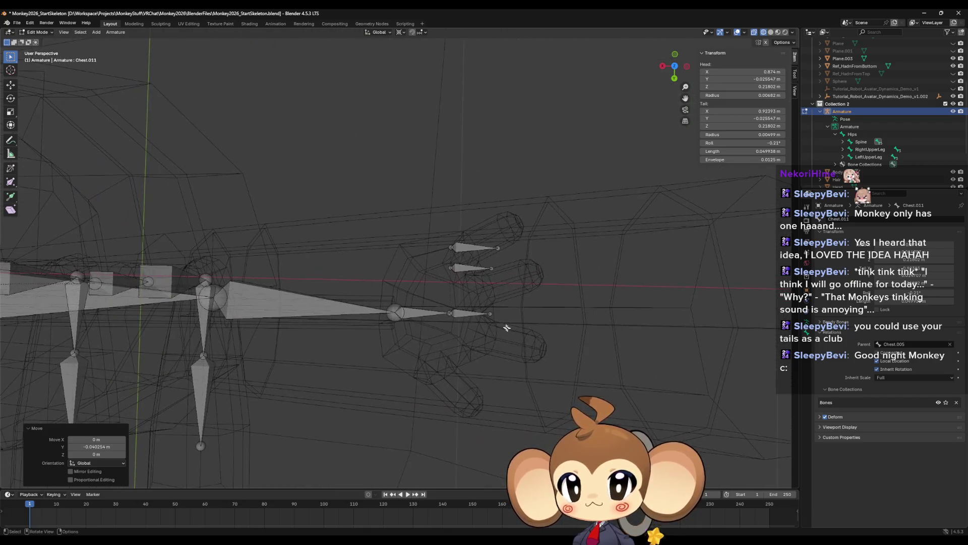
- Disconnect the other hand's small finger bone and slide it along Y into its finger
{"action": "left_click", "coordinate": [464, 314]}
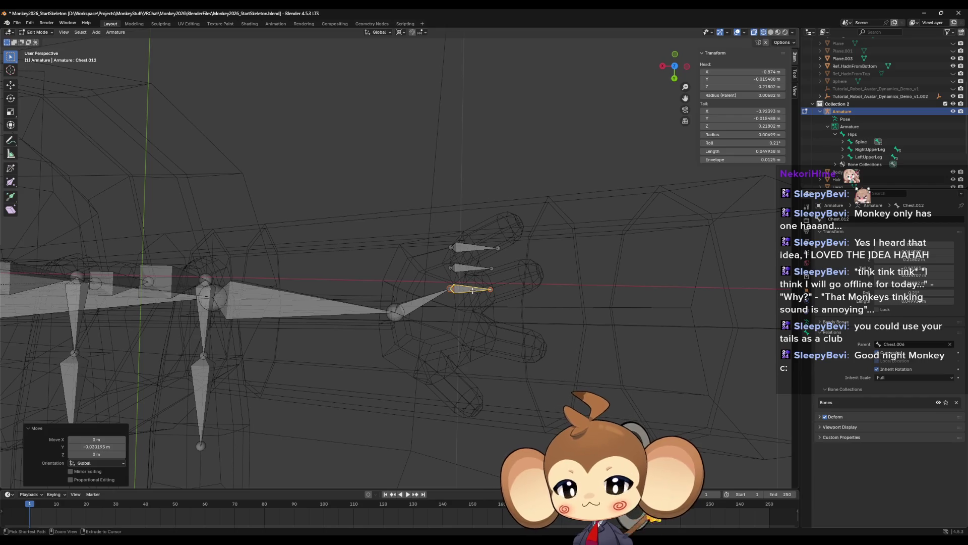
{"action": "left_click", "coordinate": [877, 352]}
{"action": "key", "text": "g"}
{"action": "key", "text": "y"}
{"action": "left_click", "coordinate": [463, 291]}
{"action": "left_click", "coordinate": [450, 311]}
{"action": "mouse_move", "coordinate": [451, 310]}
{"action": "middle_mouse_down"}
{"action": "mouse_move", "coordinate": [480, 339]}
{"action": "mouse_move", "coordinate": [454, 328]}
{"action": "mouse_move", "coordinate": [467, 278]}
{"action": "mouse_move", "coordinate": [447, 294]}
{"action": "middle_mouse_up"}
{"action": "left_click", "coordinate": [446, 293]}
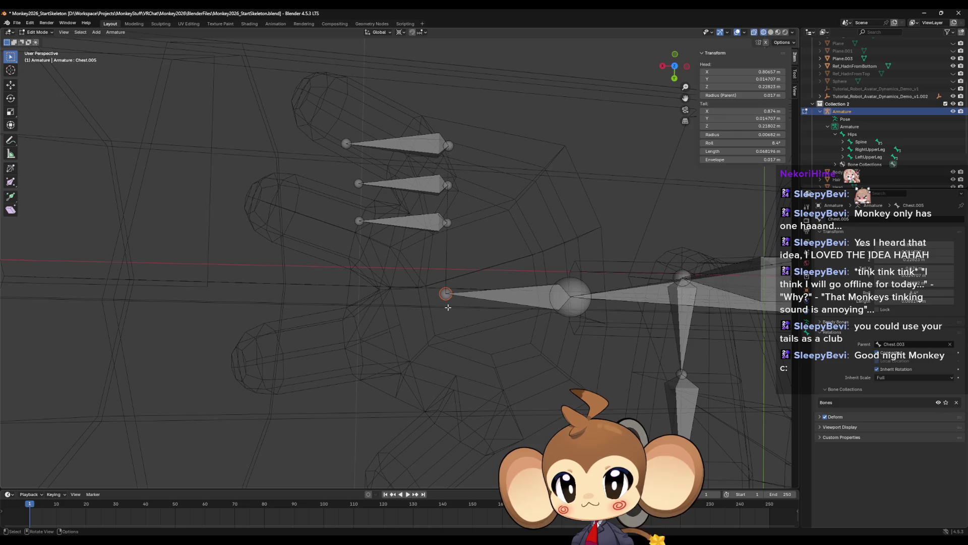
- Extrude a bone from the hand tip, stretch it along X, disconnect it, and lower it along Y into the bottom finger
{"action": "key", "text": "e"}
{"action": "left_click", "coordinate": [448, 307]}
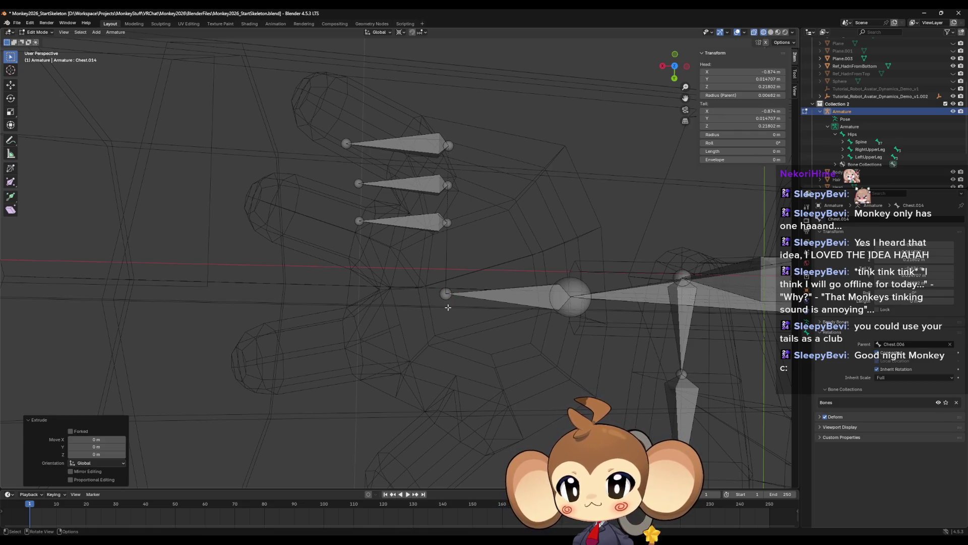
{"action": "key", "text": "s"}
{"action": "key", "text": "x"}
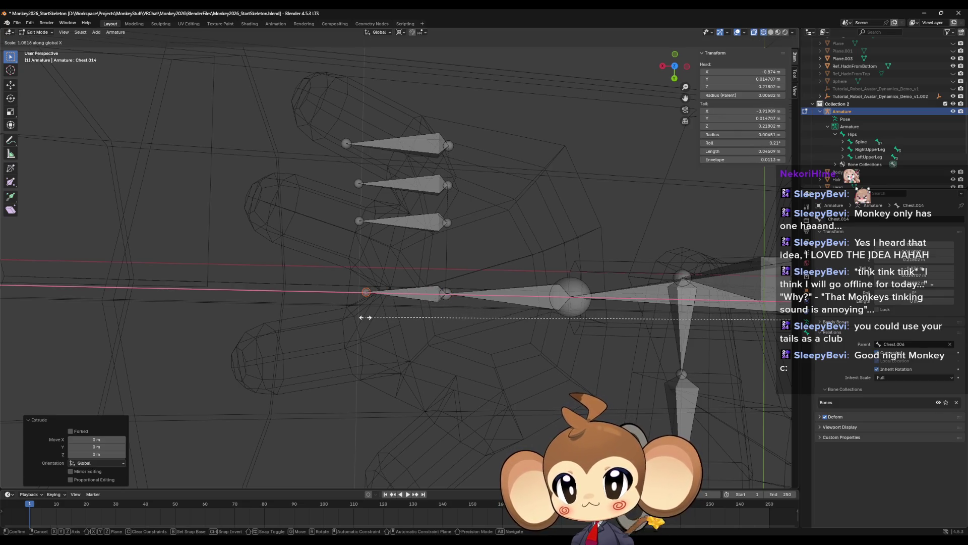
{"action": "left_click", "coordinate": [360, 318]}
{"action": "left_click", "coordinate": [408, 292]}
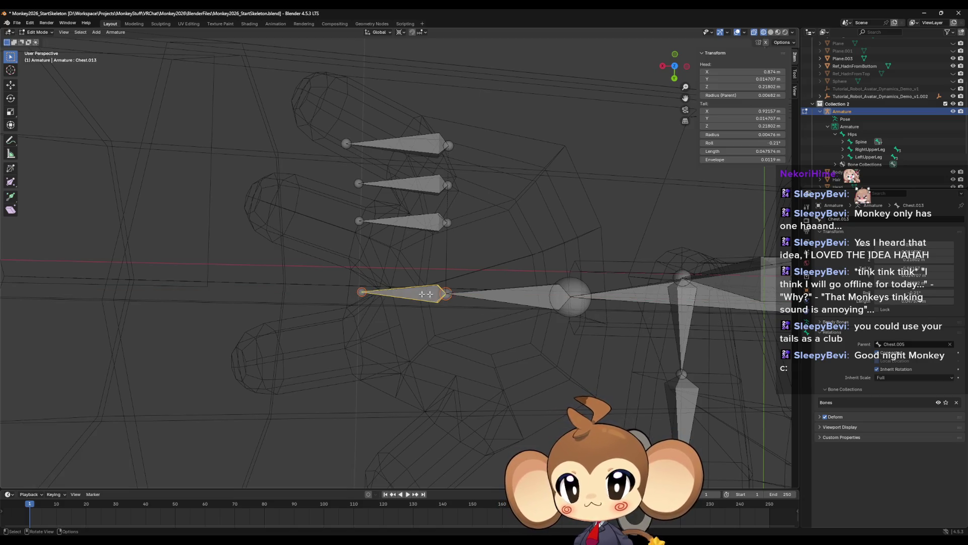
{"action": "left_click", "coordinate": [877, 352]}
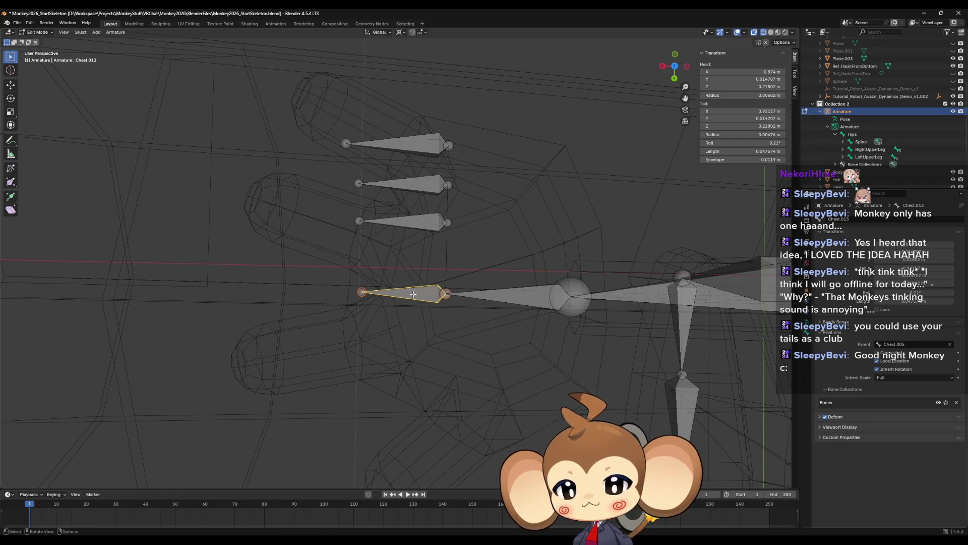
{"action": "key", "text": "g"}
{"action": "key", "text": "y"}
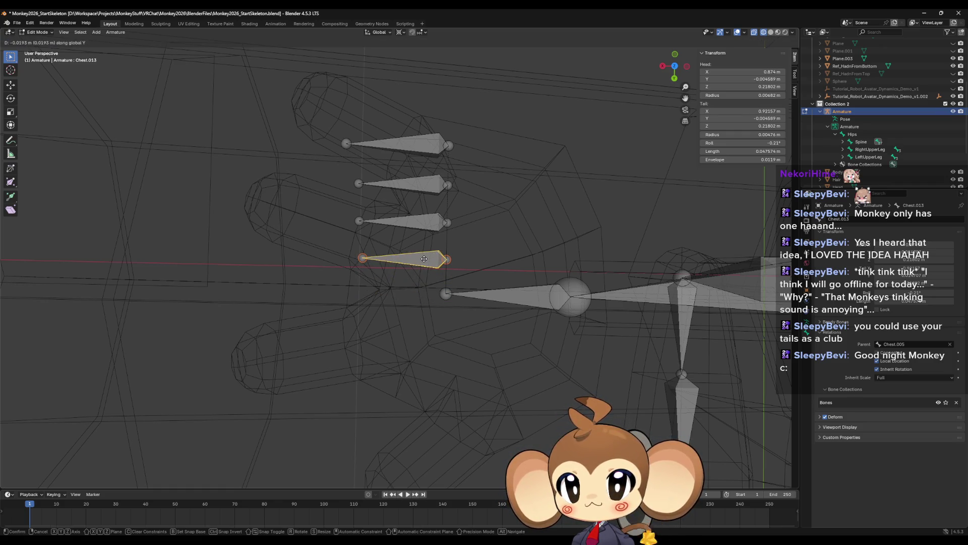
{"action": "left_click", "coordinate": [422, 339]}
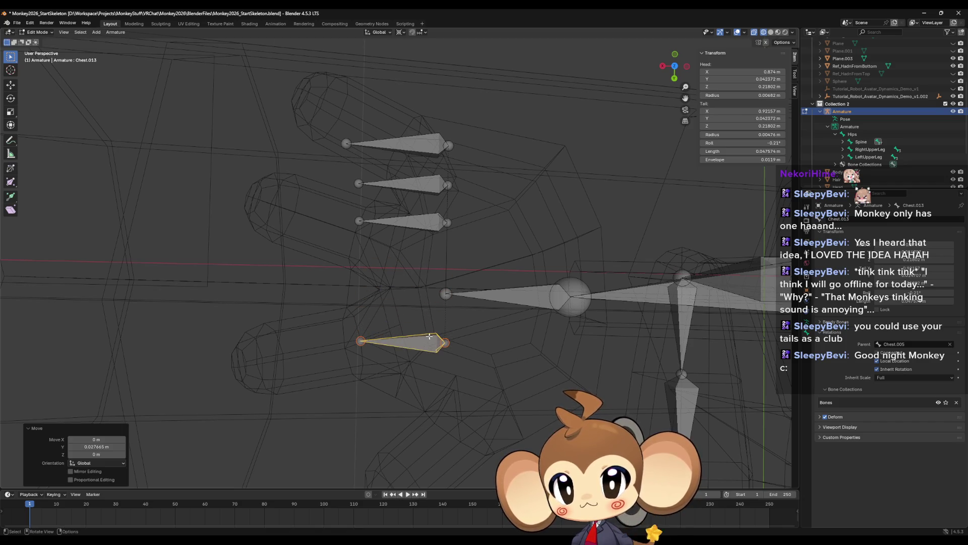
- Lower the matching bone on the other hand into its bottom finger
{"action": "scroll", "coordinate": [552, 287], "scroll_direction": "down", "scroll_amount": 10}
{"action": "scroll", "coordinate": [553, 287], "scroll_direction": "up", "scroll_amount": 8}
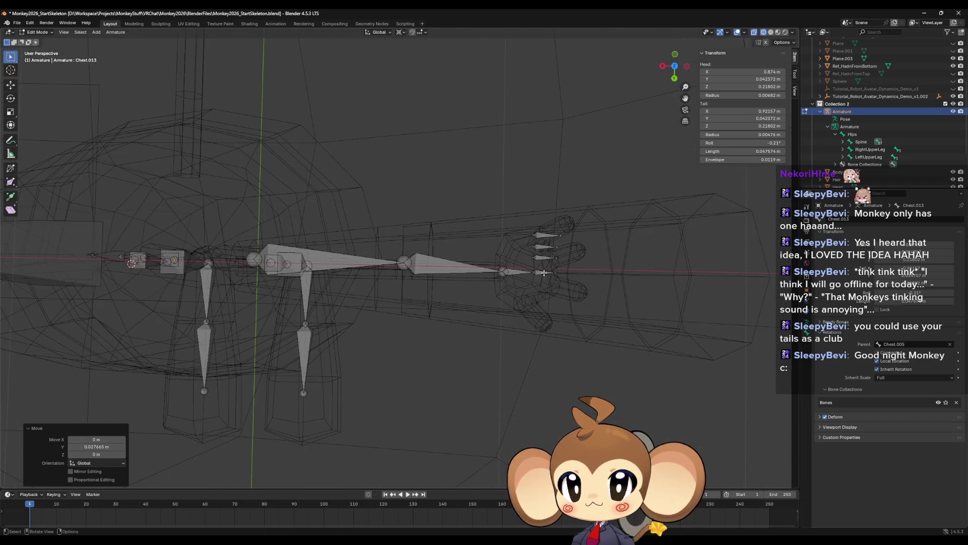
{"action": "left_click", "coordinate": [544, 272]}
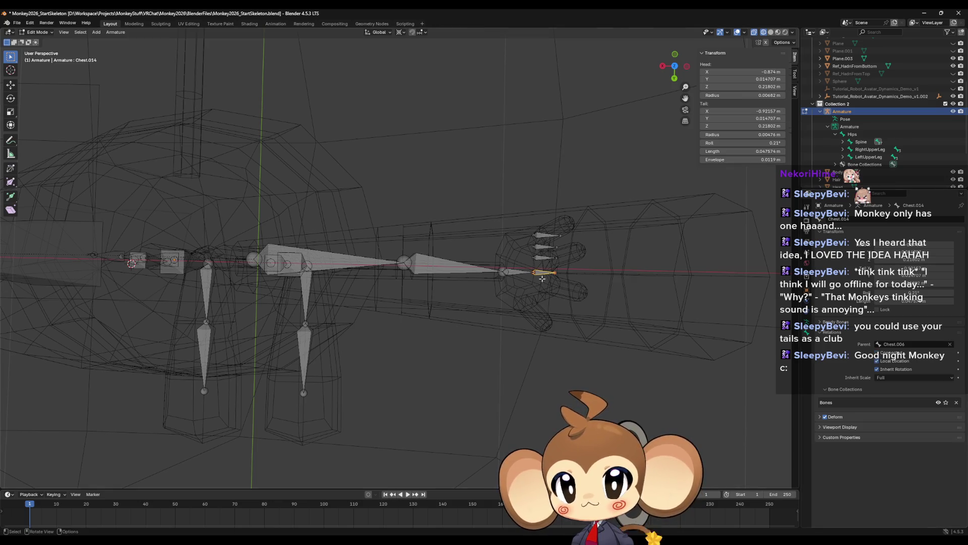
{"action": "key", "text": "g"}
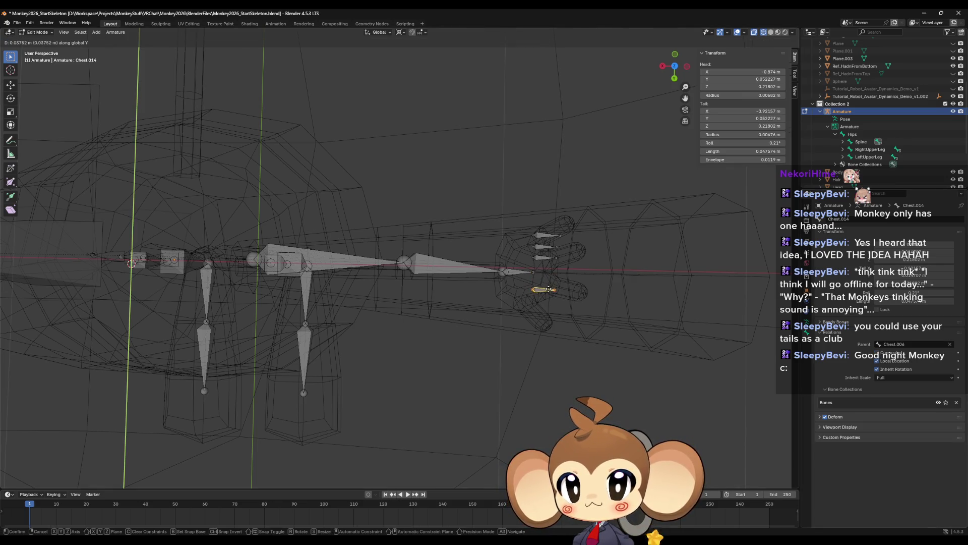
{"action": "left_click", "coordinate": [539, 288]}
{"action": "left_click", "coordinate": [536, 273]}
{"action": "middle_click_drag", "start_coordinate": [554, 304], "coordinate": [484, 292]}
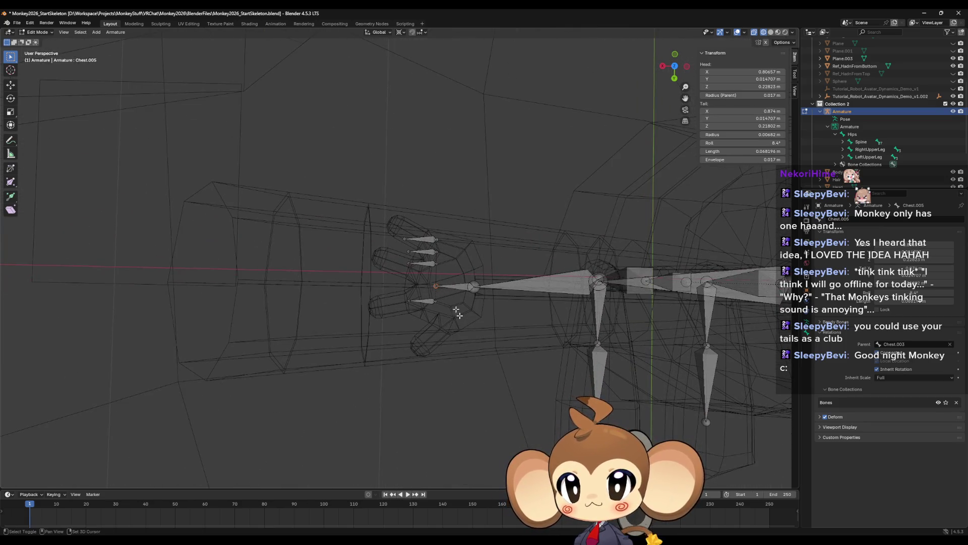
- Extrude a fifth bone from the hand tip, stretch it along X, disconnect it, and move it along Y below the other fingers
{"action": "scroll", "coordinate": [466, 333], "scroll_direction": "up", "scroll_amount": 3}
{"action": "left_click", "coordinate": [466, 333]}
{"action": "key", "text": "e"}
{"action": "key", "text": "Escape"}
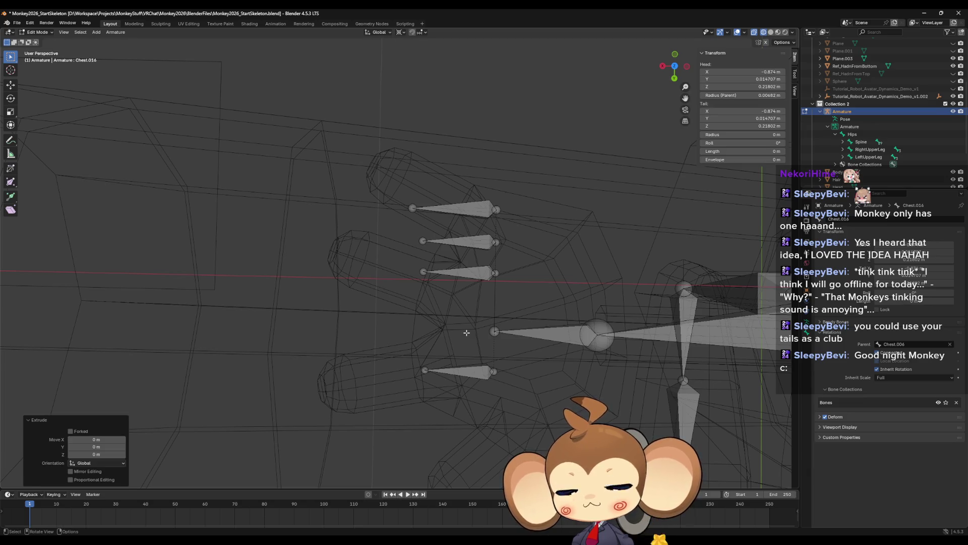
{"action": "key", "text": "s"}
{"action": "key", "text": "x"}
{"action": "left_click", "coordinate": [457, 323]}
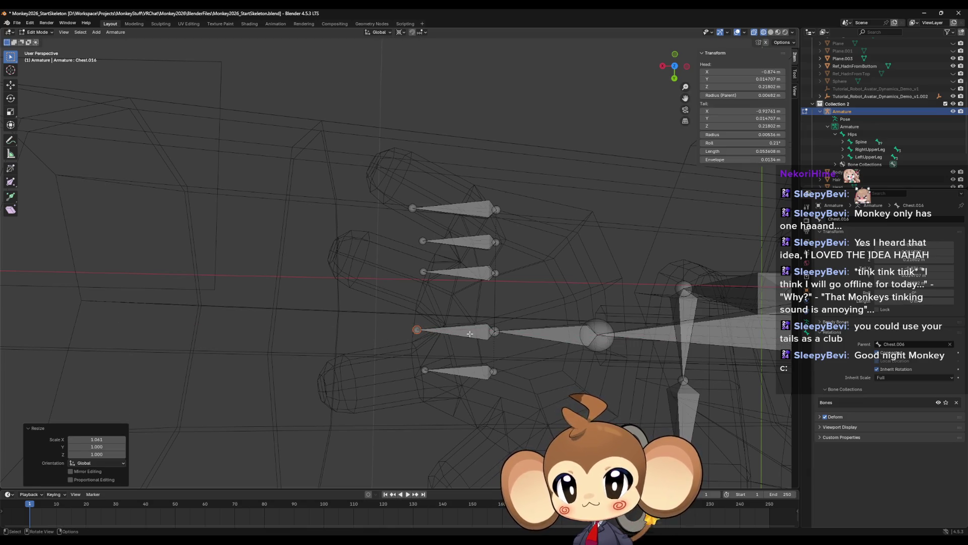
{"action": "left_click", "coordinate": [469, 334]}
{"action": "left_click", "coordinate": [876, 352]}
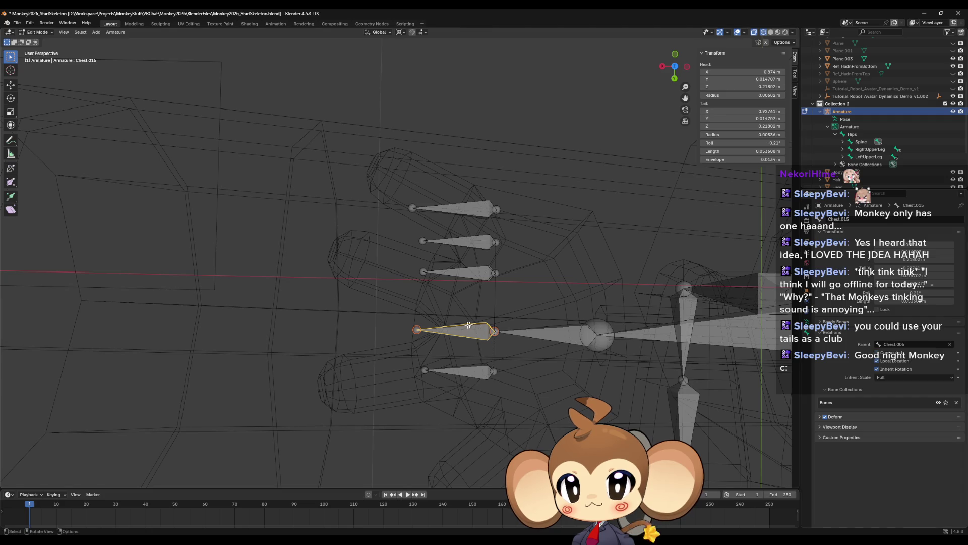
{"action": "key", "text": "g"}
{"action": "key", "text": "y"}
{"action": "left_click", "coordinate": [481, 424]}
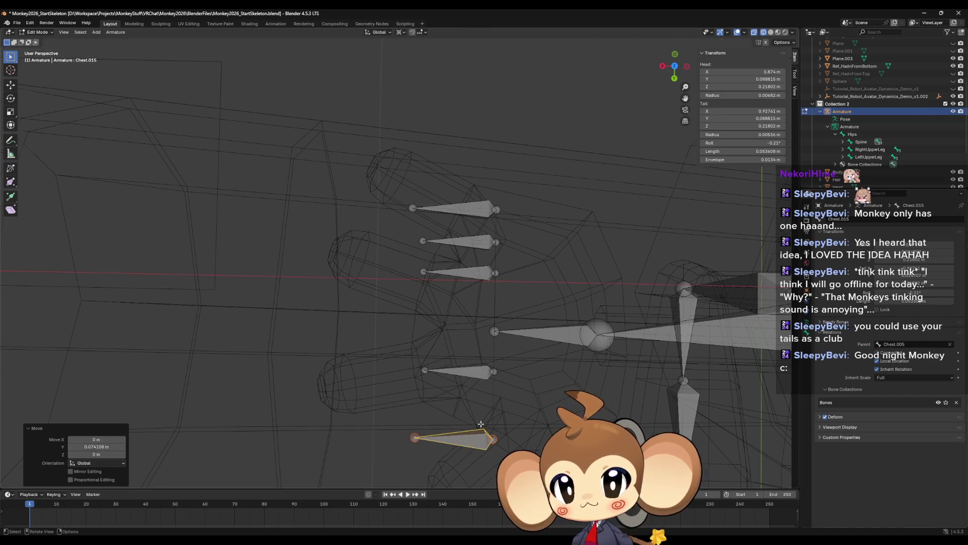
- Move the newest bone on the opposite hand down along Y to match, then frame the whole scene
{"action": "scroll", "coordinate": [496, 386], "scroll_direction": "down", "scroll_amount": 6}
{"action": "scroll", "coordinate": [556, 370], "scroll_direction": "up", "scroll_amount": 6}
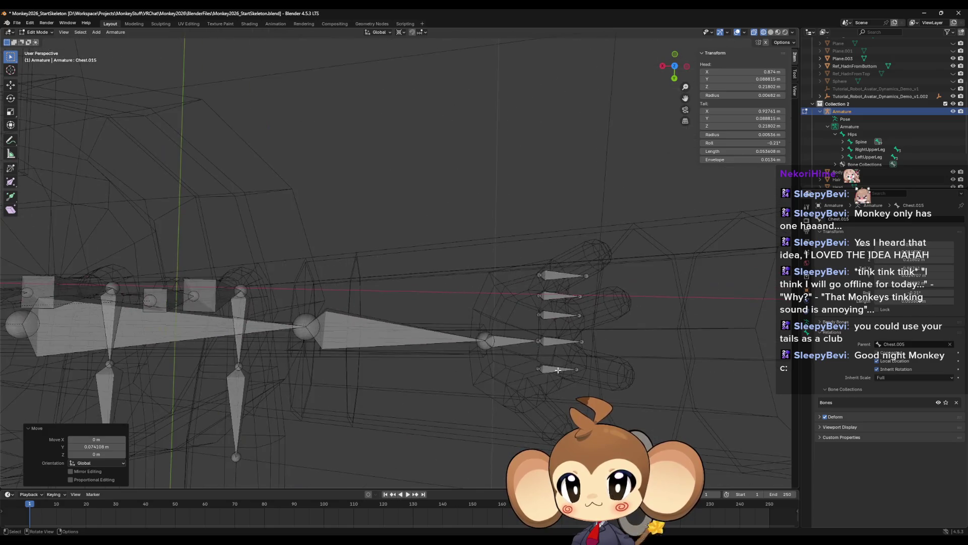
{"action": "left_click", "coordinate": [551, 369]}
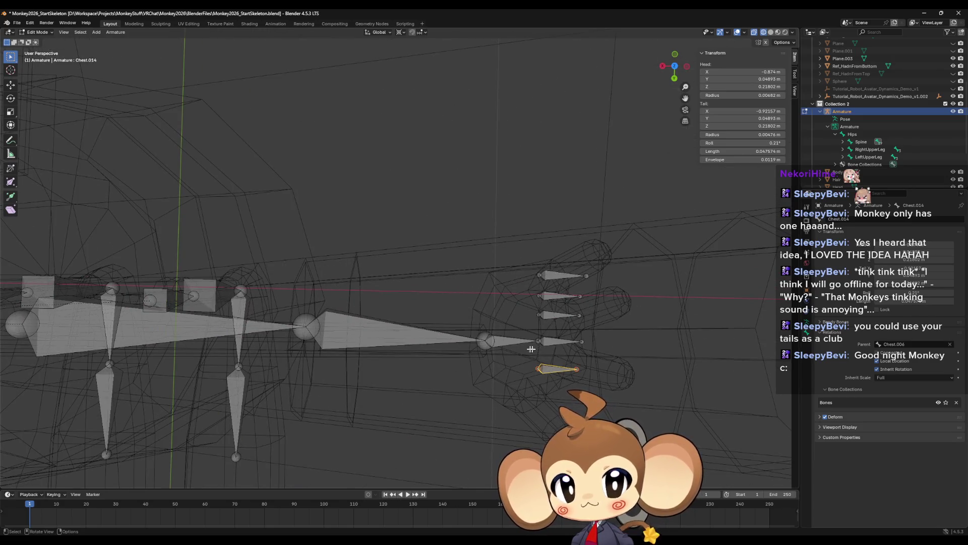
{"action": "left_click", "coordinate": [553, 340]}
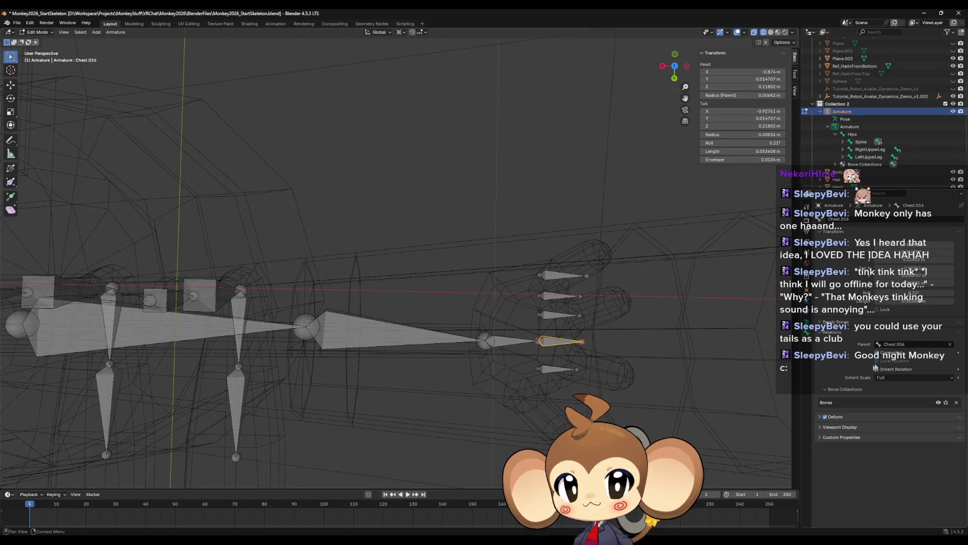
{"action": "key", "text": "g"}
{"action": "key", "text": "y"}
{"action": "left_click", "coordinate": [550, 348]}
{"action": "key", "text": "shift+c"}
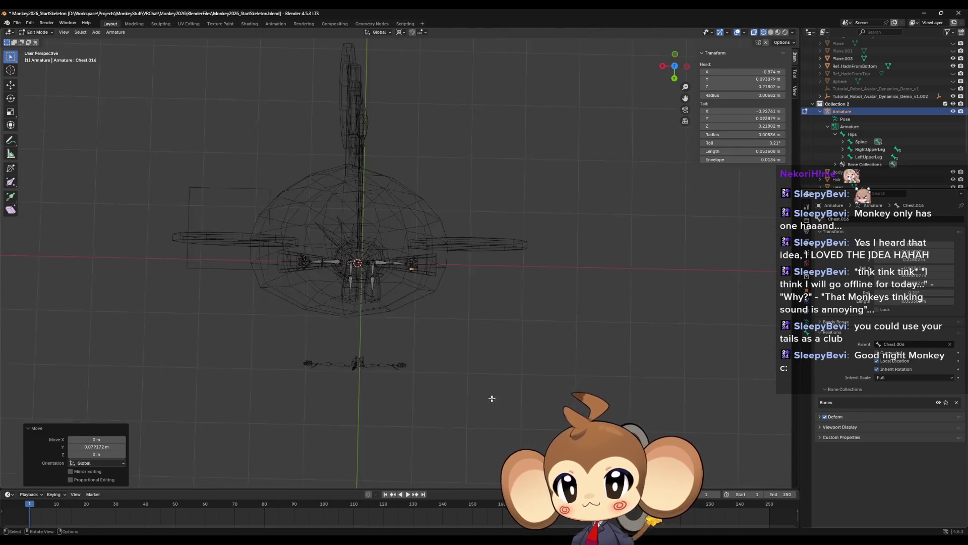
{"action": "scroll", "coordinate": [422, 333], "scroll_direction": "up", "scroll_amount": 6}
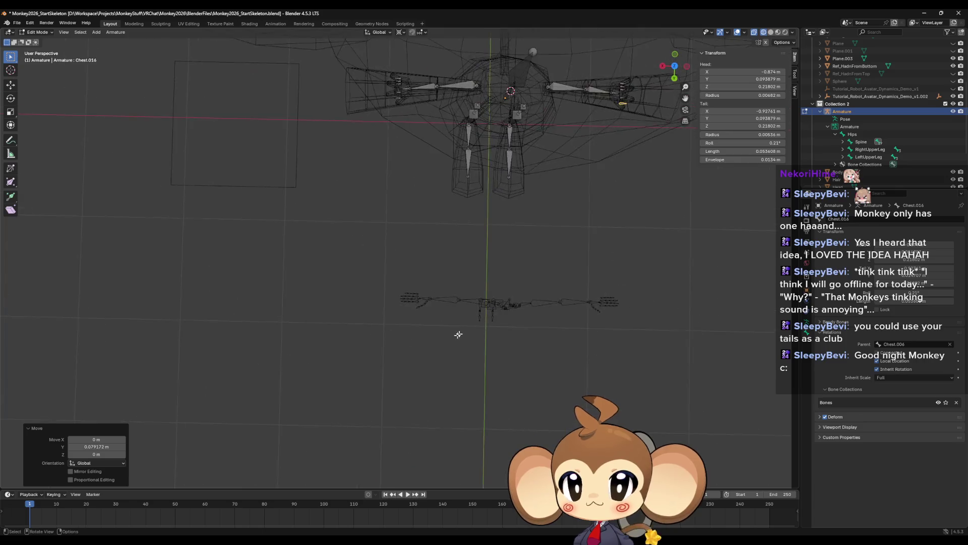
{"action": "scroll", "coordinate": [452, 327], "scroll_direction": "up", "scroll_amount": 3}
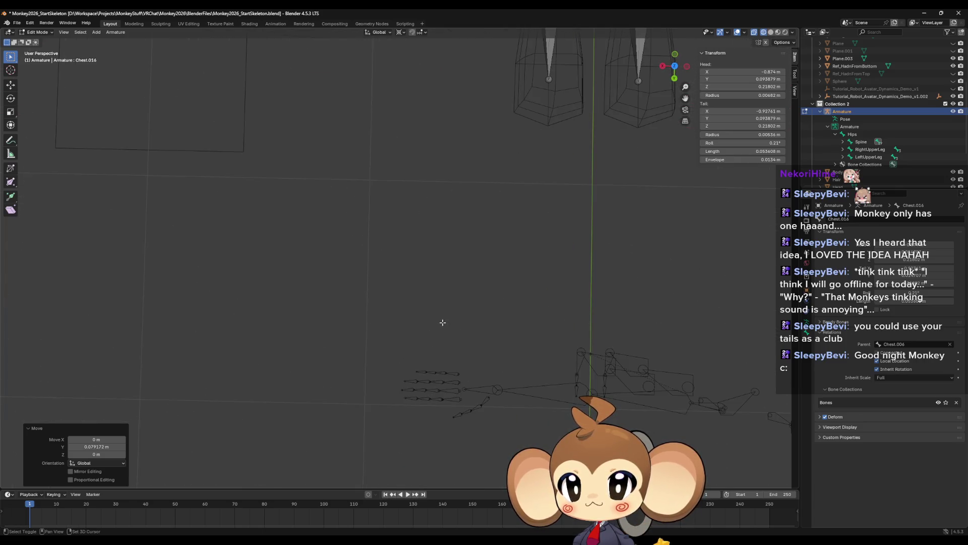
{"action": "mouse_move", "coordinate": [444, 263]}
{"action": "middle_mouse_down"}
{"action": "mouse_move", "coordinate": [494, 255]}
{"action": "mouse_move", "coordinate": [495, 277]}
{"action": "mouse_move", "coordinate": [434, 333]}
{"action": "mouse_move", "coordinate": [418, 372]}
{"action": "mouse_move", "coordinate": [418, 229]}
{"action": "middle_mouse_up"}
{"action": "scroll", "coordinate": [417, 230], "scroll_direction": "up", "scroll_amount": 2}
{"action": "mouse_move", "coordinate": [333, 226]}
{"action": "middle_mouse_down", "text": "shift"}
{"action": "mouse_move", "coordinate": [457, 296]}
{"action": "mouse_move", "coordinate": [417, 308]}
{"action": "mouse_move", "coordinate": [426, 287]}
{"action": "middle_mouse_up", "text": "shift"}
{"action": "left_click", "coordinate": [458, 297]}
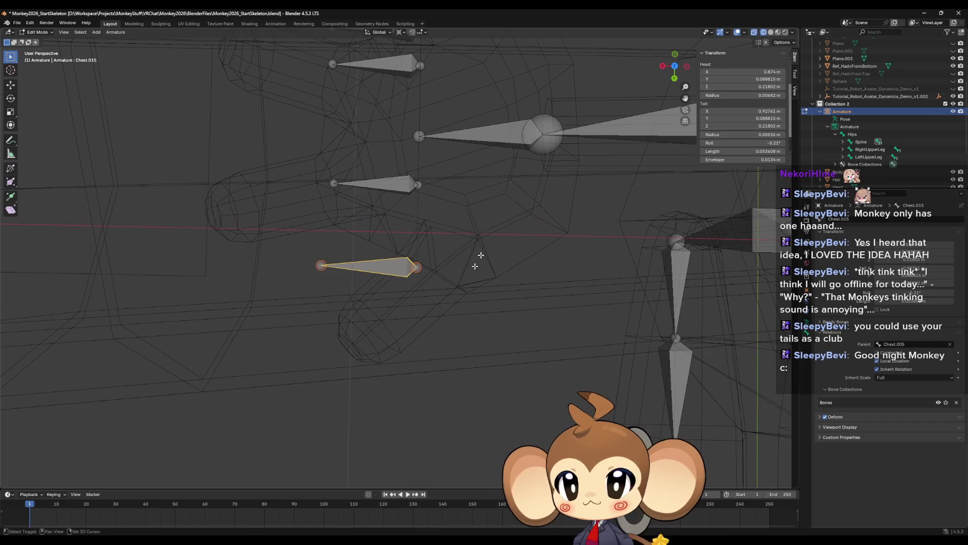
- From top view, move the lowest new bone along X and Y to the thumb's base
{"action": "left_click", "coordinate": [675, 66]}
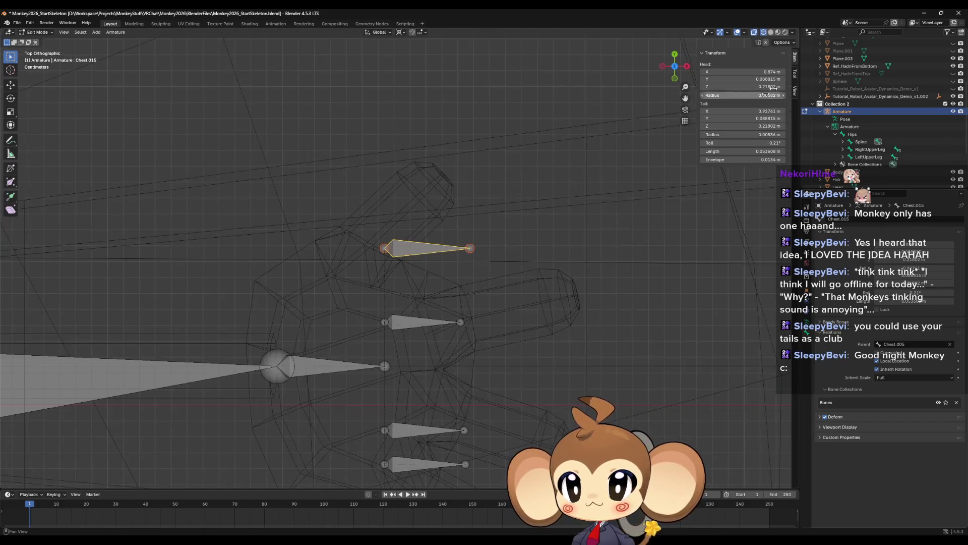
{"action": "middle_click_drag", "start_coordinate": [383, 269], "coordinate": [426, 274], "text": "shift"}
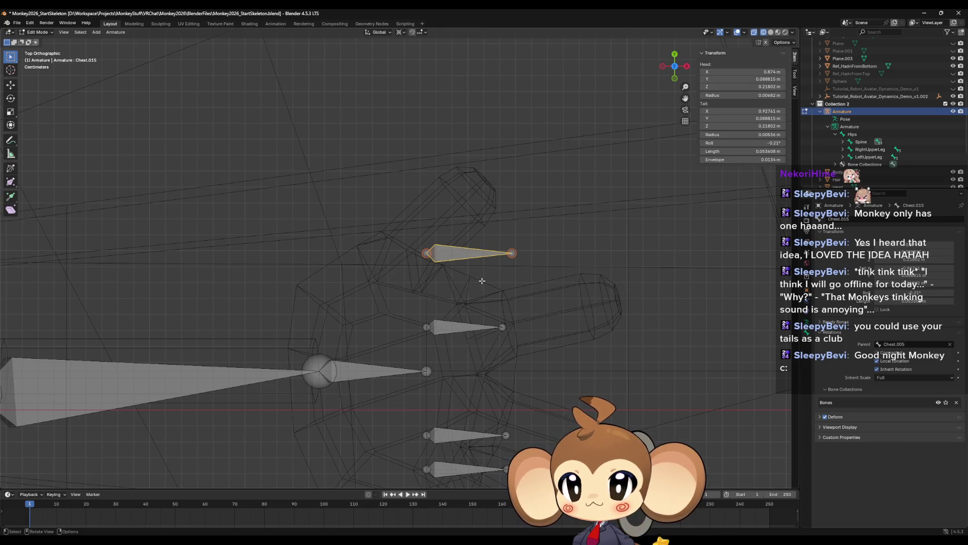
{"action": "key", "text": "g"}
{"action": "key", "text": "x"}
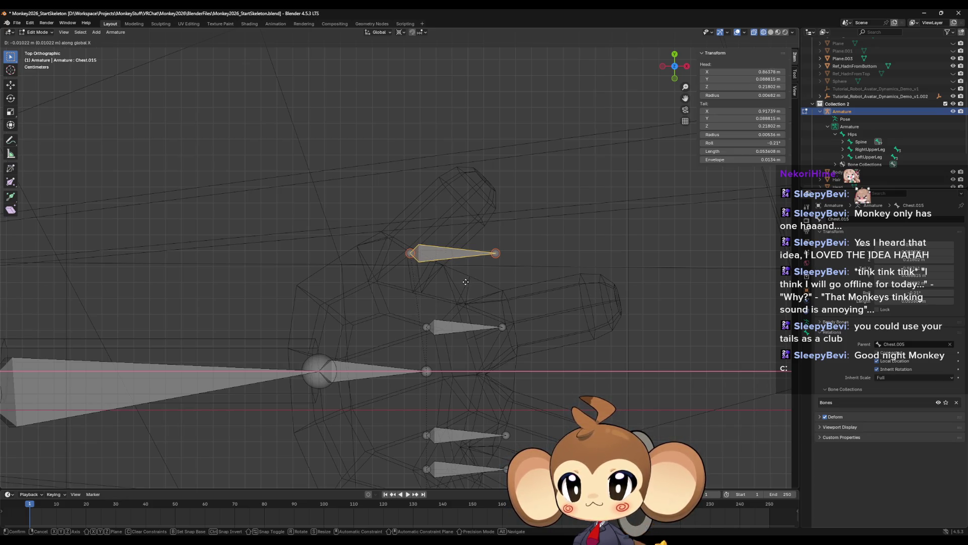
{"action": "key", "text": "Escape"}
{"action": "key", "text": "g"}
{"action": "key", "text": "y"}
{"action": "left_click", "coordinate": [474, 299]}
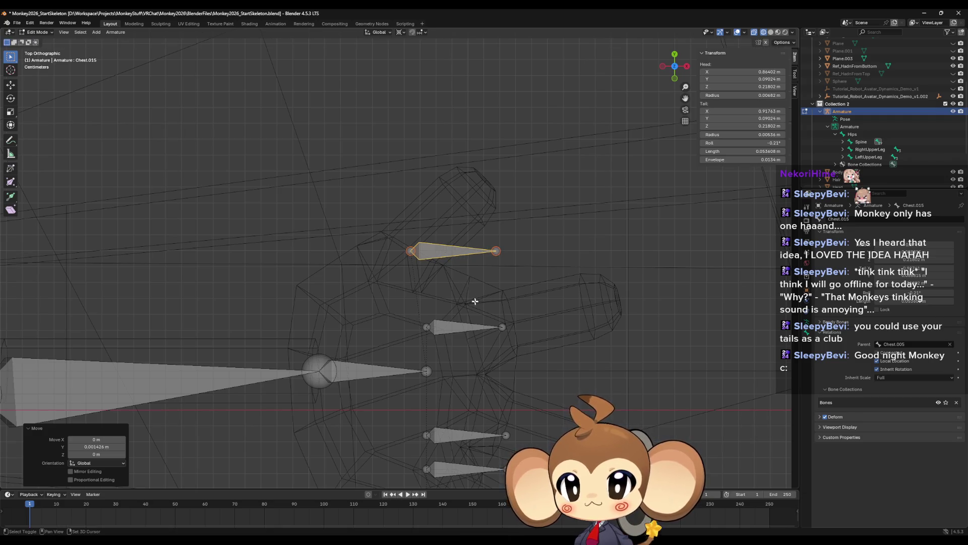
- Pull the bone's tail in horizontally, shortening it to about 0.017 m
{"action": "left_click", "coordinate": [496, 252]}
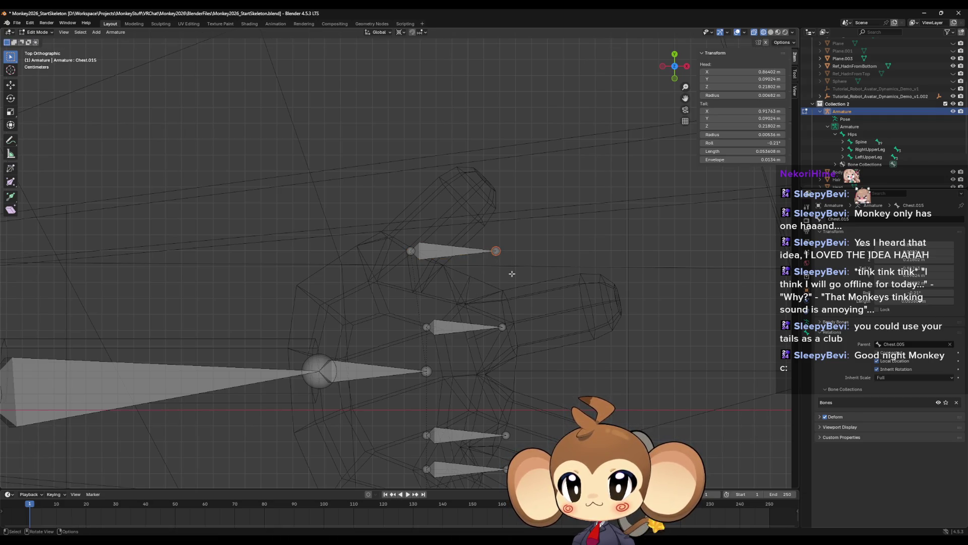
{"action": "key", "text": "g"}
{"action": "key", "text": "shift+z"}
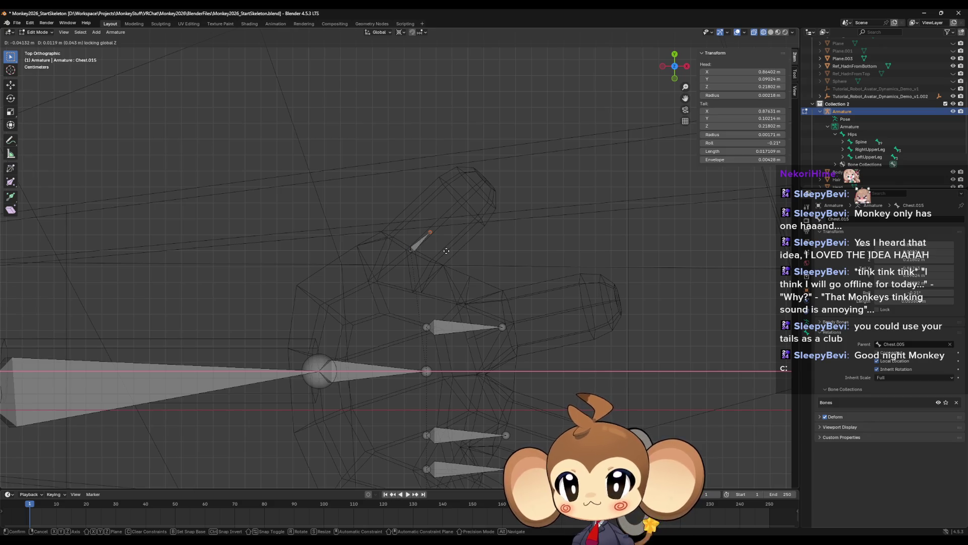
- Move the first finger bone along X and Y into its finger and shorten its tip
{"action": "left_click", "coordinate": [446, 250]}
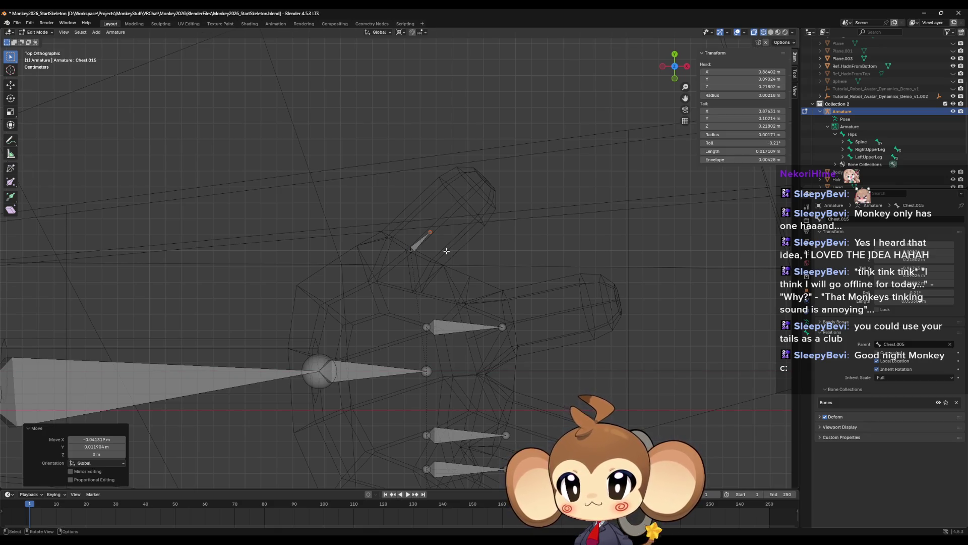
{"action": "left_click", "coordinate": [458, 330]}
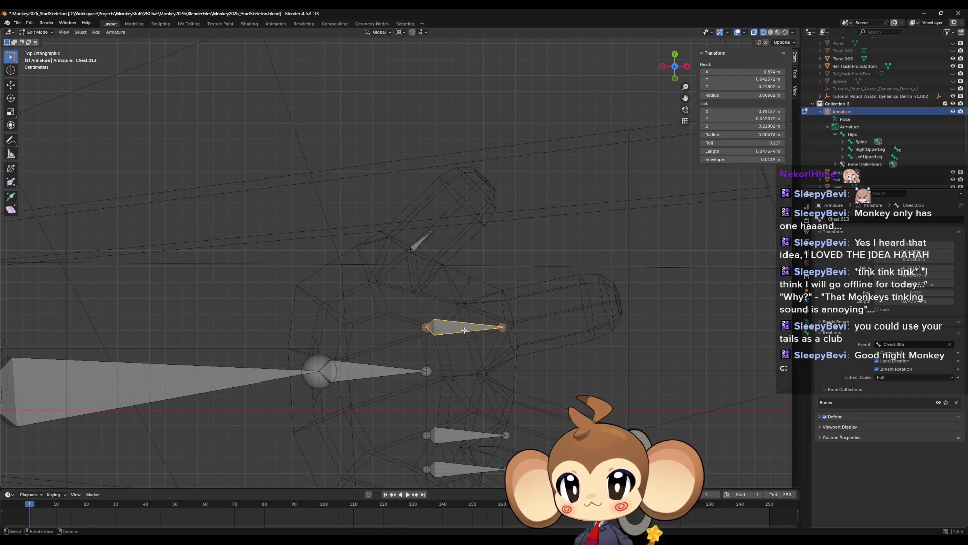
{"action": "key", "text": "g"}
{"action": "key", "text": "x"}
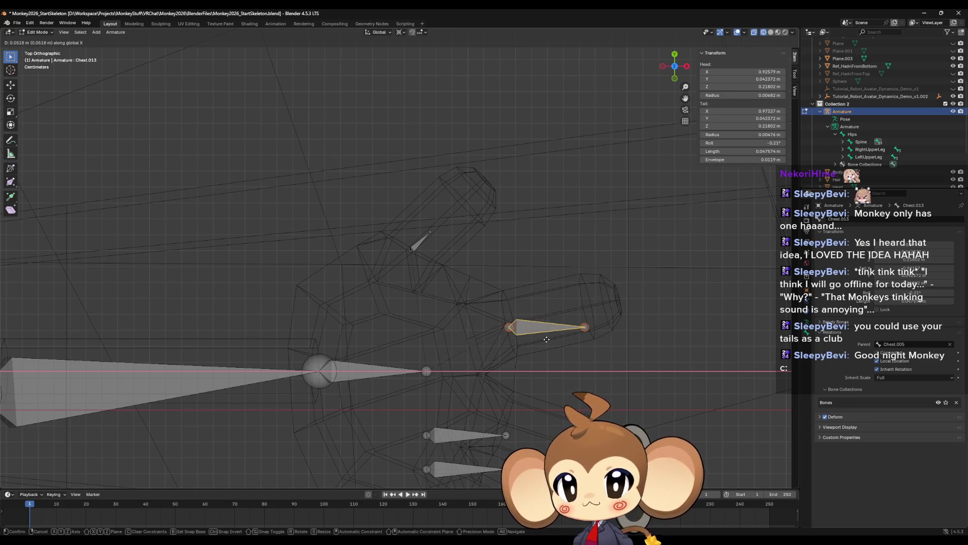
{"action": "left_click", "coordinate": [513, 340]}
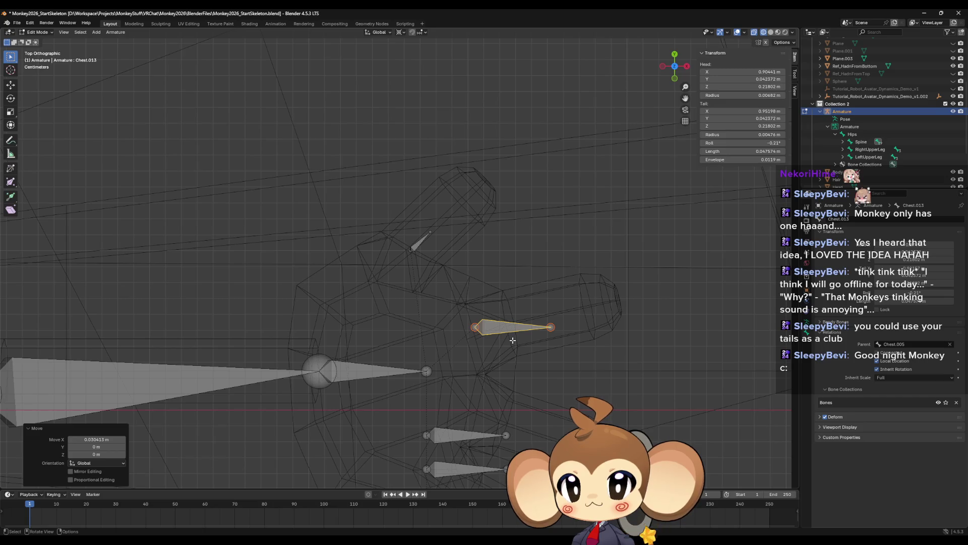
{"action": "key", "text": "g"}
{"action": "key", "text": "y"}
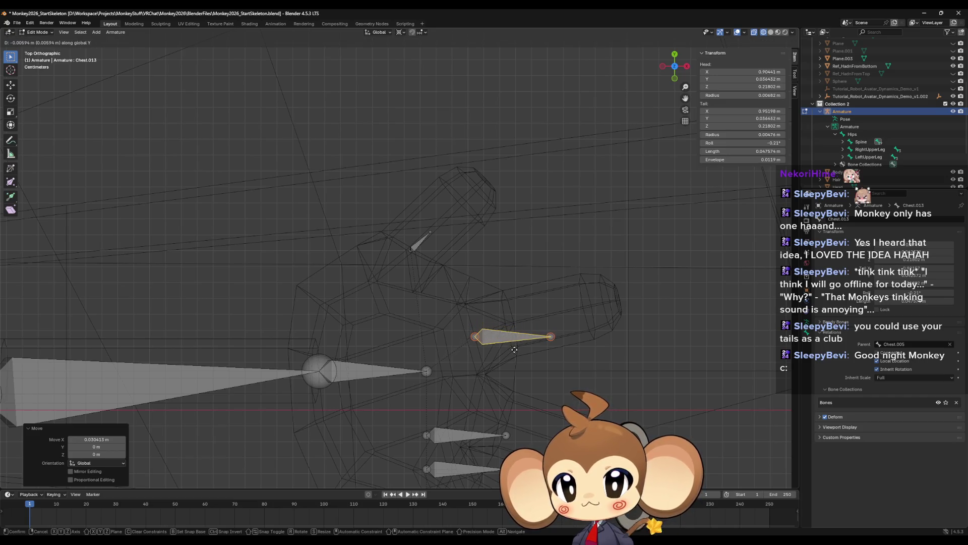
{"action": "left_click", "coordinate": [514, 350]}
{"action": "left_click", "coordinate": [551, 337]}
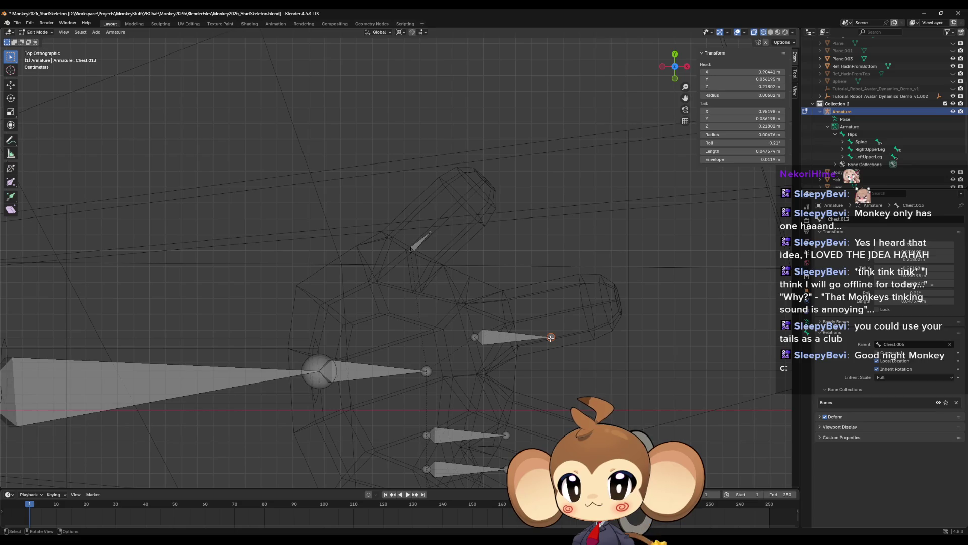
{"action": "key", "text": "g"}
{"action": "key", "text": "shift+z"}
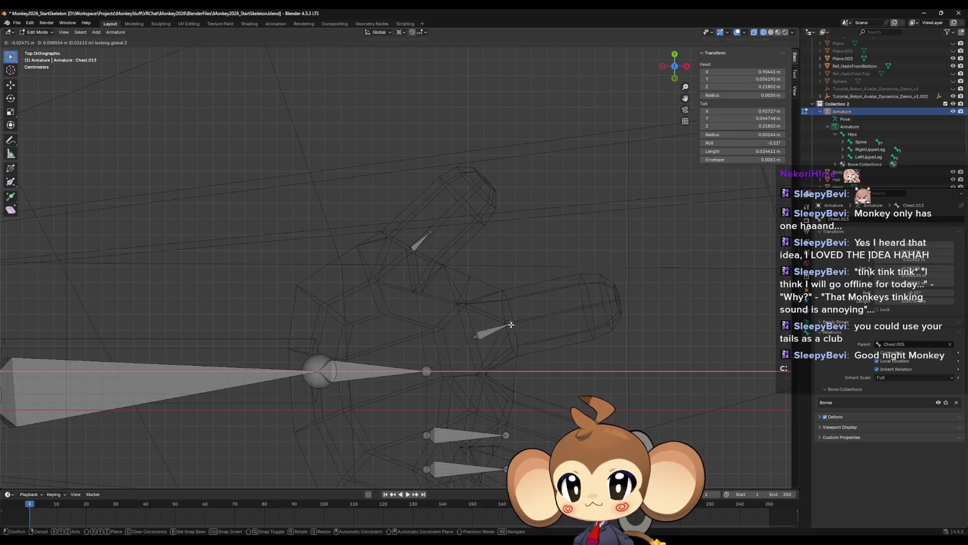
{"action": "left_click", "coordinate": [511, 324]}
- Slide the second finger bone into its finger and pull its tip back to shorten it
{"action": "middle_click_drag", "start_coordinate": [511, 325], "coordinate": [481, 259], "text": "shift"}
{"action": "left_click", "coordinate": [431, 369]}
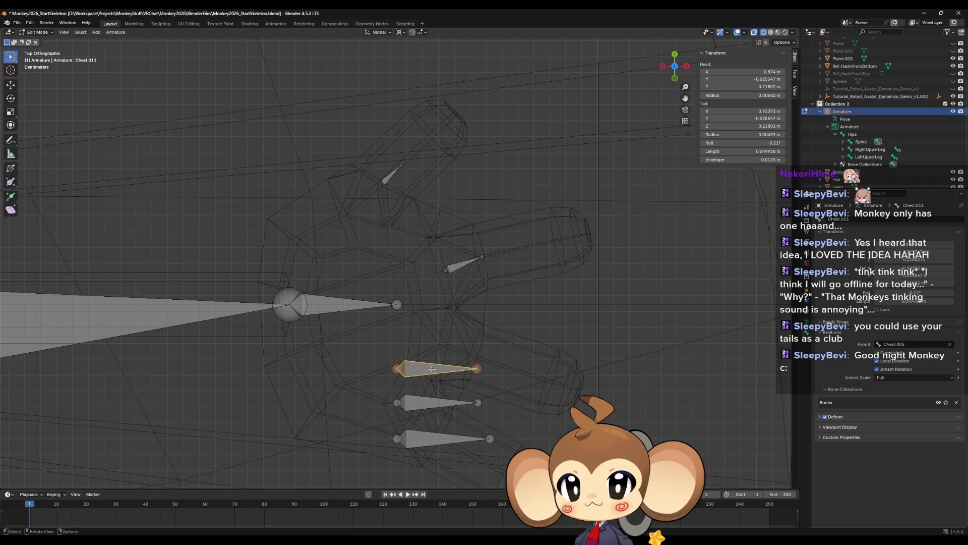
{"action": "key", "text": "g"}
{"action": "key", "text": "shift+z"}
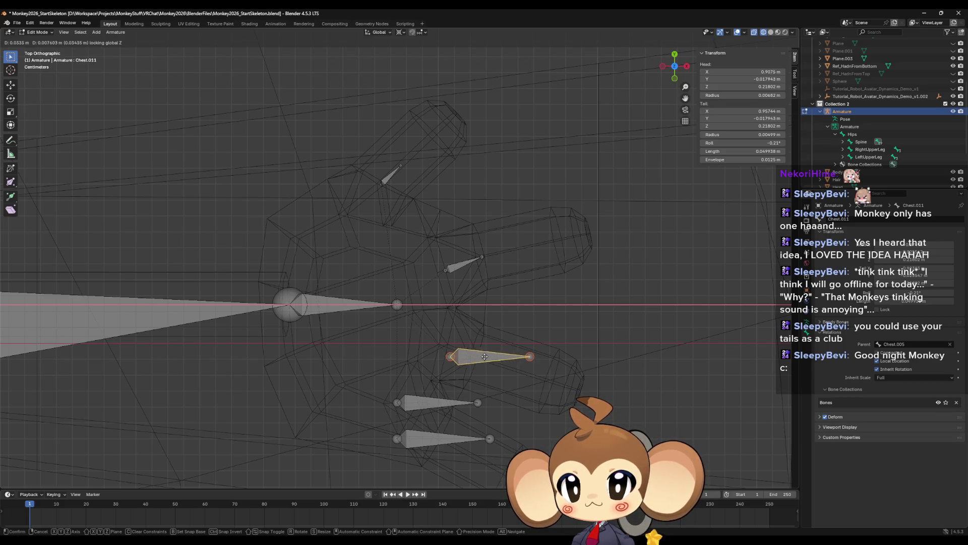
{"action": "left_click", "coordinate": [499, 345]}
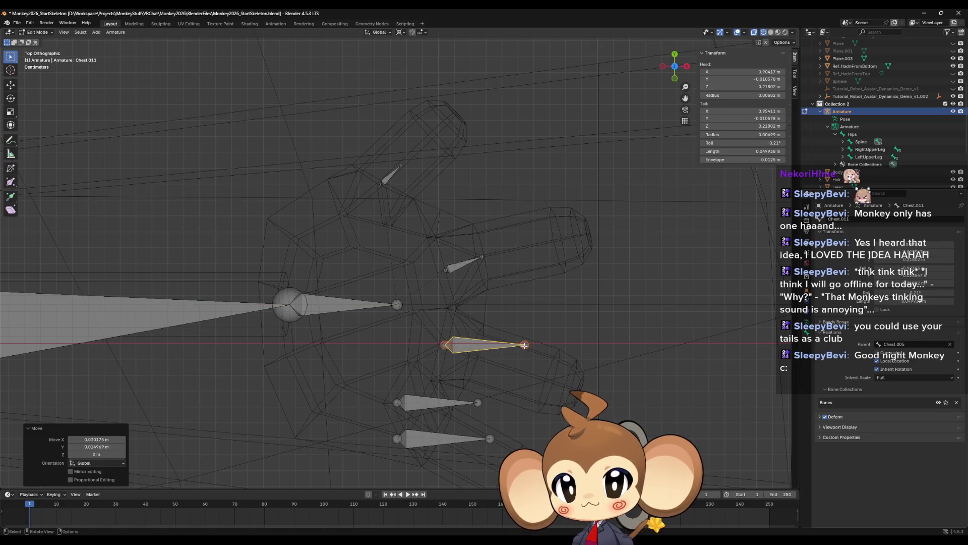
{"action": "left_click", "coordinate": [525, 345]}
{"action": "key", "text": "g"}
{"action": "key", "text": "shift+z"}
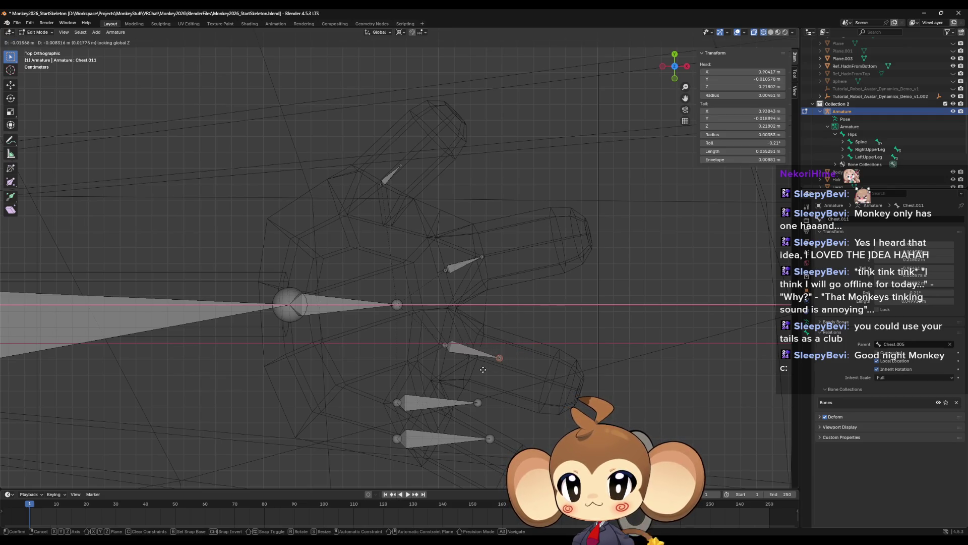
{"action": "left_click", "coordinate": [453, 374]}
- Fit the third finger bone inside its finger and shorten it
{"action": "left_click", "coordinate": [415, 406]}
{"action": "key", "text": "g"}
{"action": "key", "text": "shift+z"}
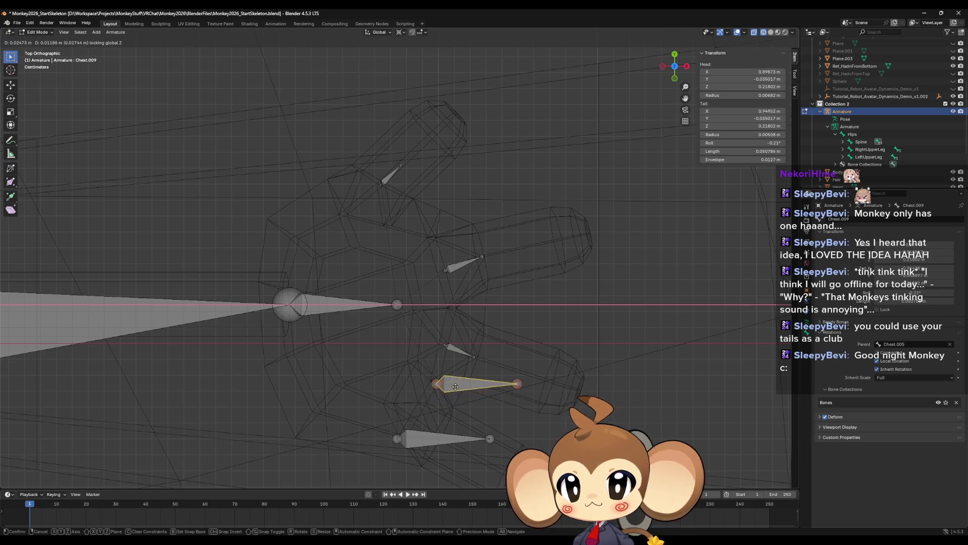
{"action": "left_click", "coordinate": [452, 384]}
{"action": "left_click", "coordinate": [474, 401]}
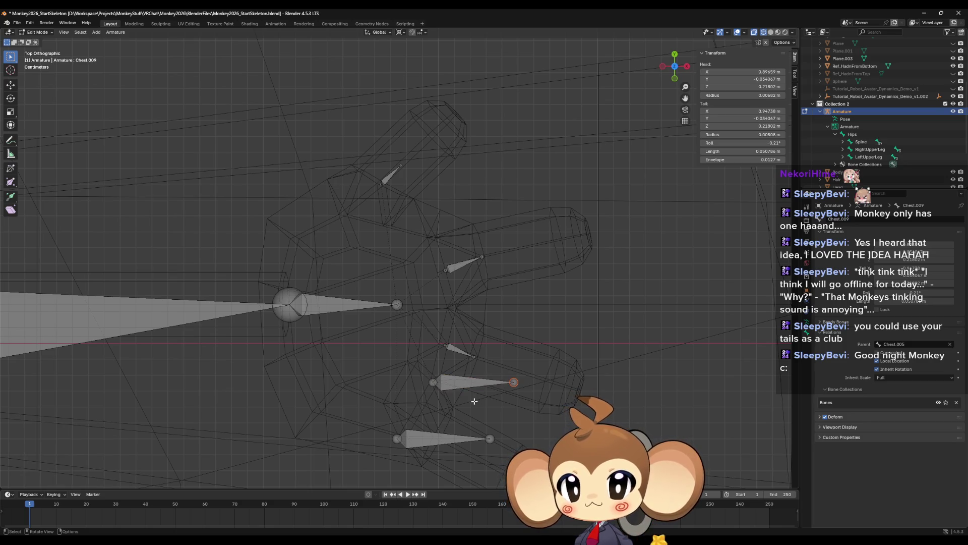
{"action": "key", "text": "g"}
{"action": "key", "text": "shift+z"}
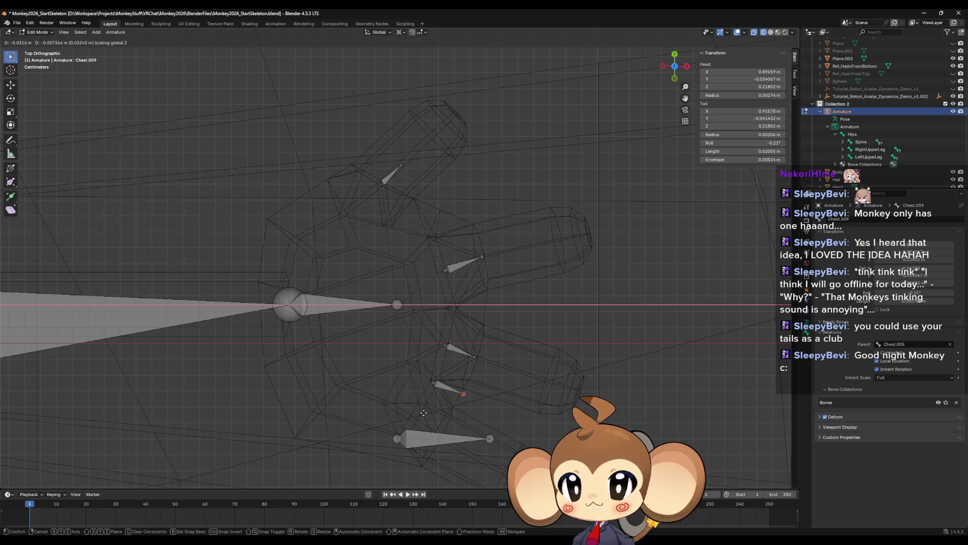
{"action": "left_click", "coordinate": [422, 413]}
- Fit the lowest finger bone inside its finger and shorten it, then select the thumb bone
{"action": "left_click", "coordinate": [397, 438]}
{"action": "key", "text": "g"}
{"action": "key", "text": "shift+z"}
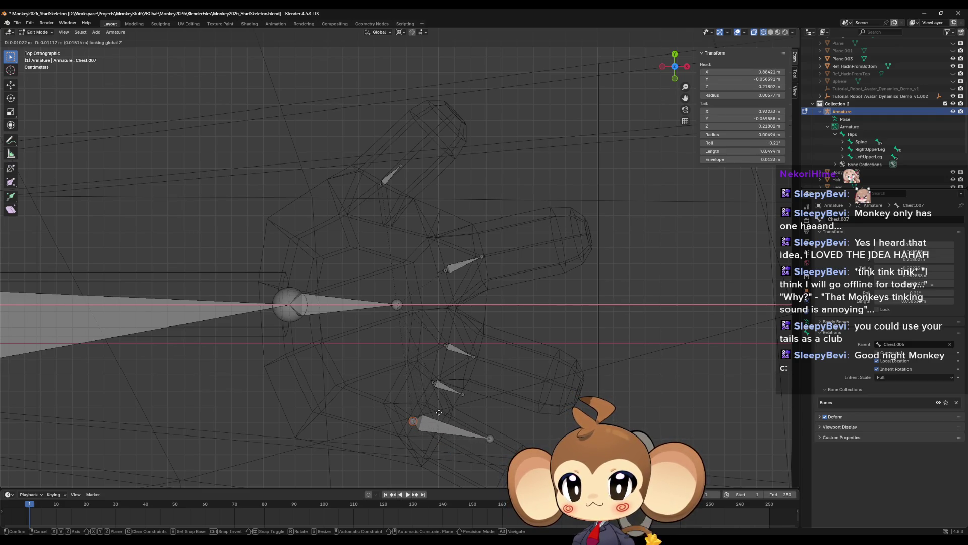
{"action": "left_click", "coordinate": [439, 411]}
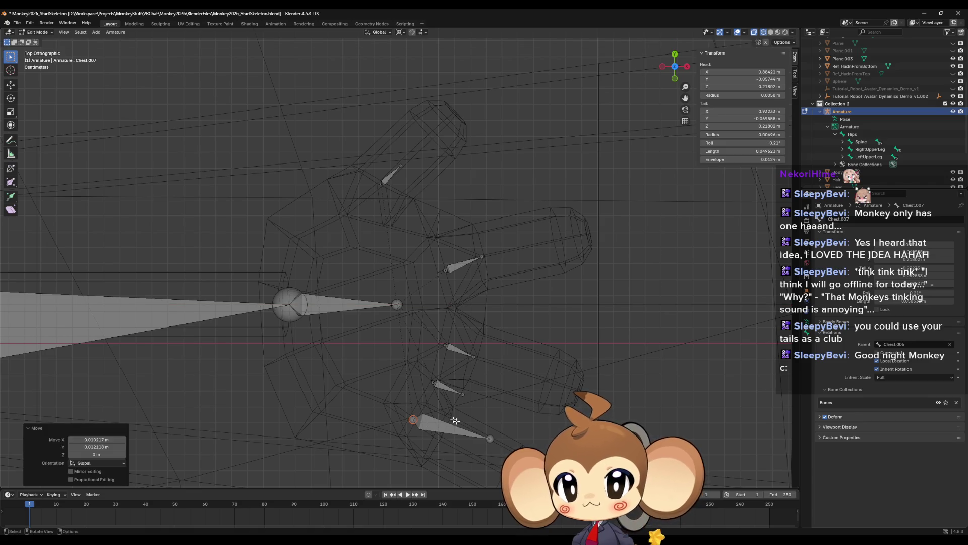
{"action": "left_click", "coordinate": [490, 437]}
{"action": "key", "text": "g"}
{"action": "key", "text": "shift+z"}
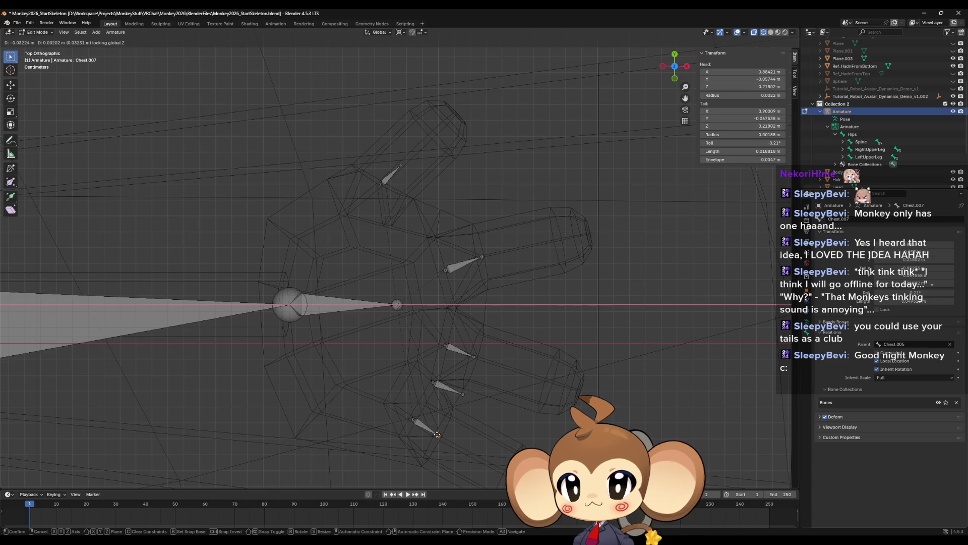
{"action": "left_click", "coordinate": [440, 434]}
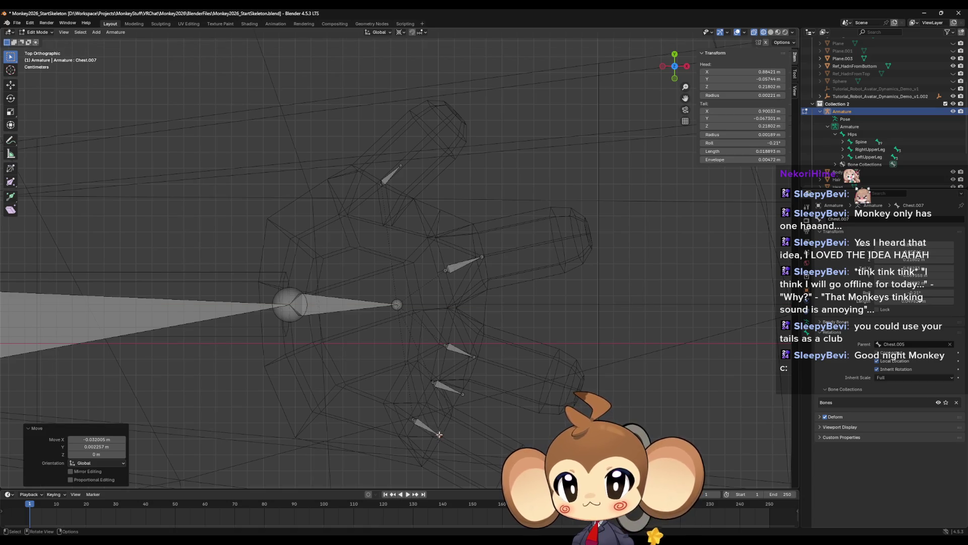
{"action": "left_click", "coordinate": [388, 177]}
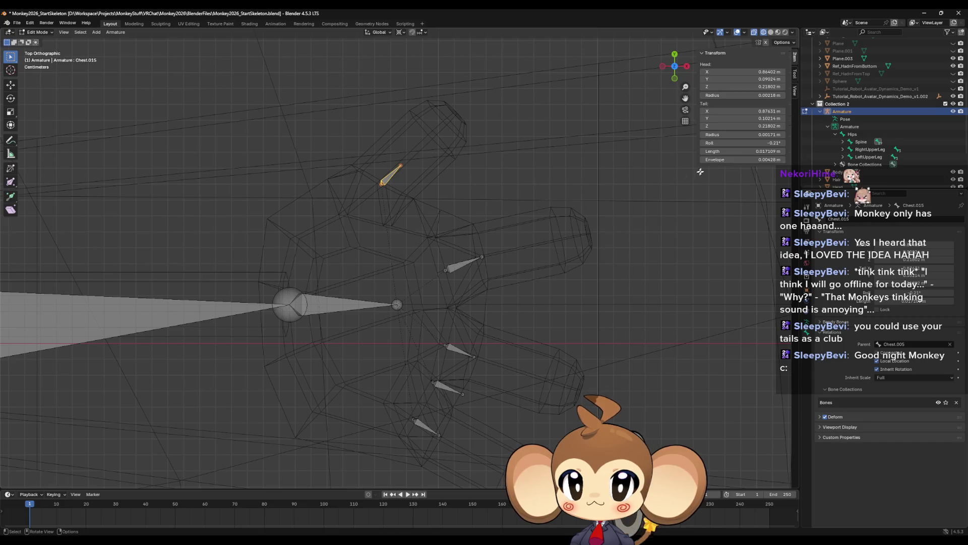
{"action": "key", "text": "shift+c"}
- Centre and zoom on the armature and check the thumb bone's Head X of 0.86402 m
{"action": "middle_click_drag", "start_coordinate": [425, 236], "coordinate": [559, 241], "text": "shift"}
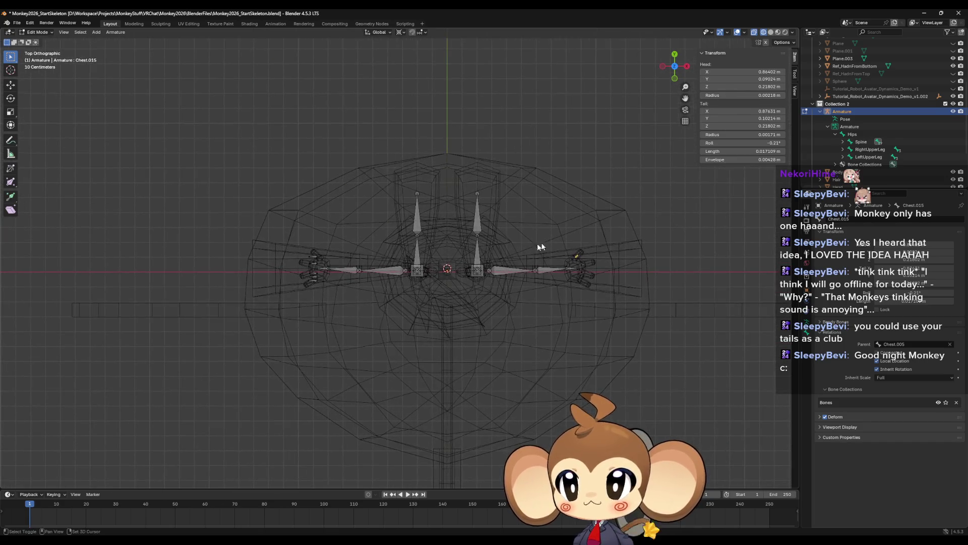
{"action": "scroll", "coordinate": [558, 241], "scroll_direction": "up", "scroll_amount": 3}
{"action": "left_click", "coordinate": [784, 72]}
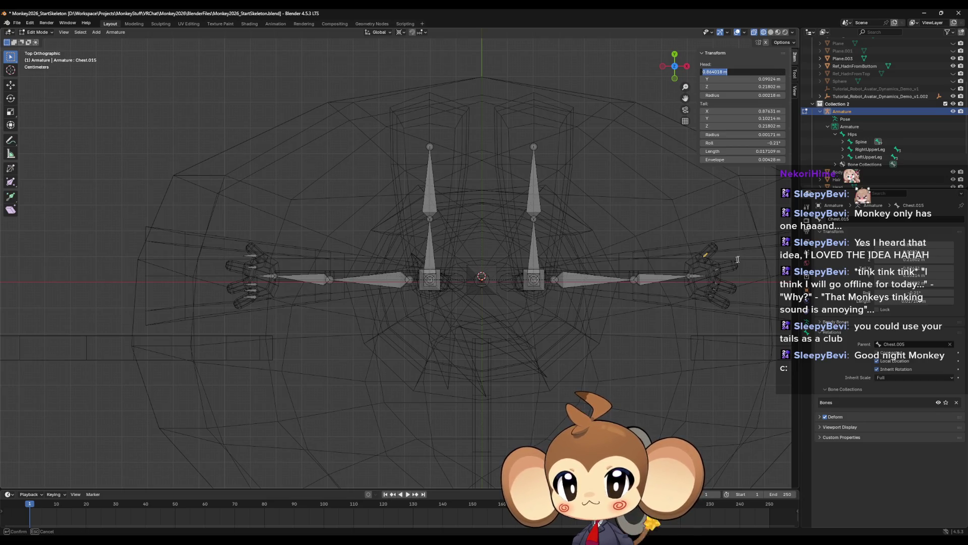
{"action": "key", "text": "Return"}
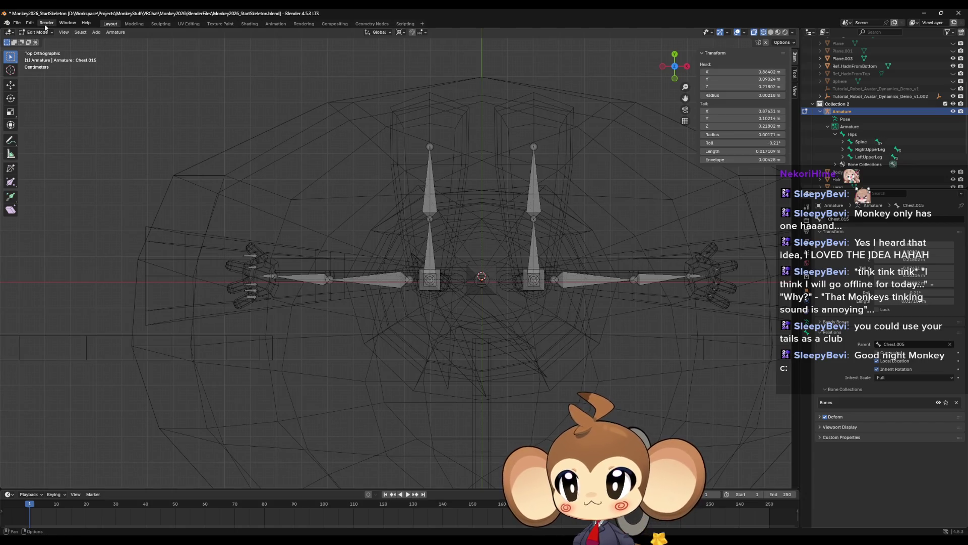
{"action": "left_click", "coordinate": [16, 23]}
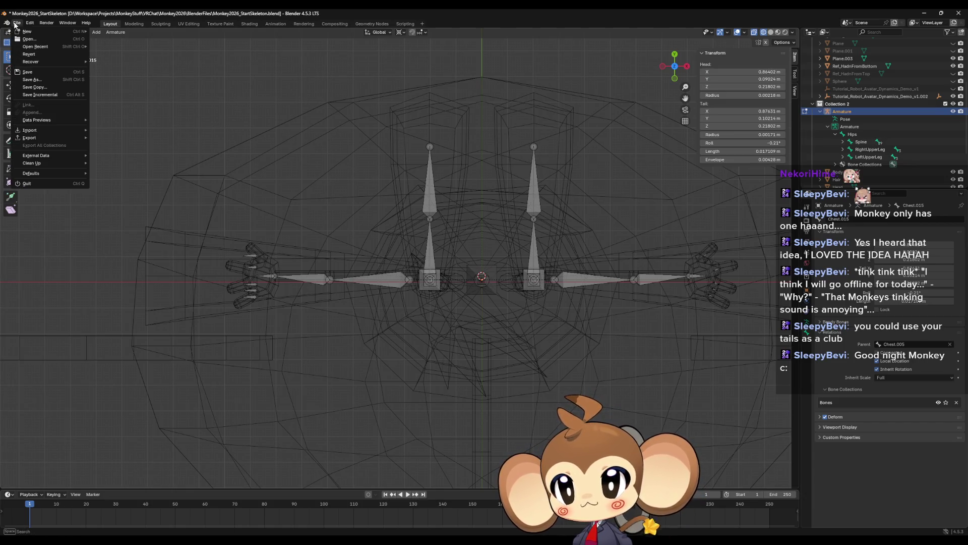
- Save the scene as Monkey2026_StartSkeletonstep1.blend by appending 'step1' to the file name
{"action": "left_click", "coordinate": [43, 79]}
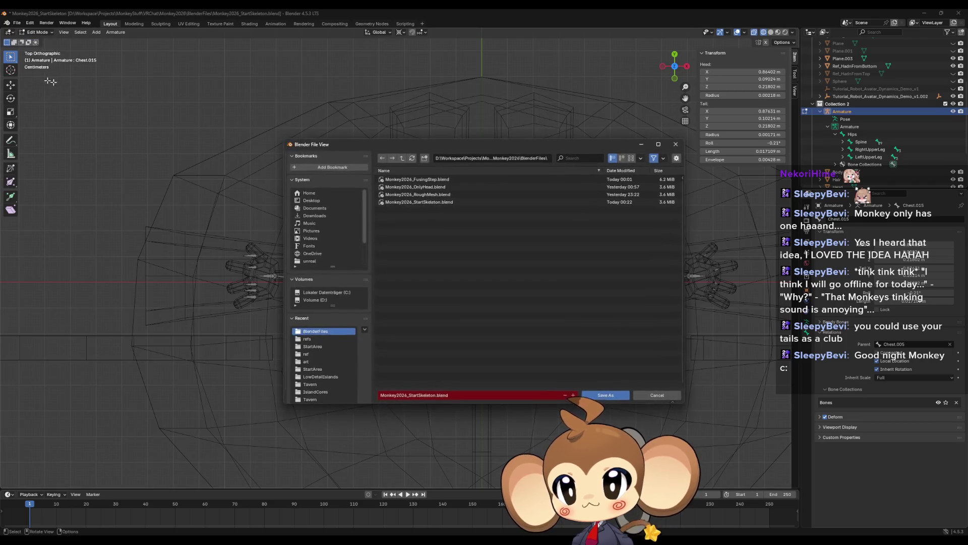
{"action": "left_click", "coordinate": [426, 395]}
{"action": "key", "text": "Right"}
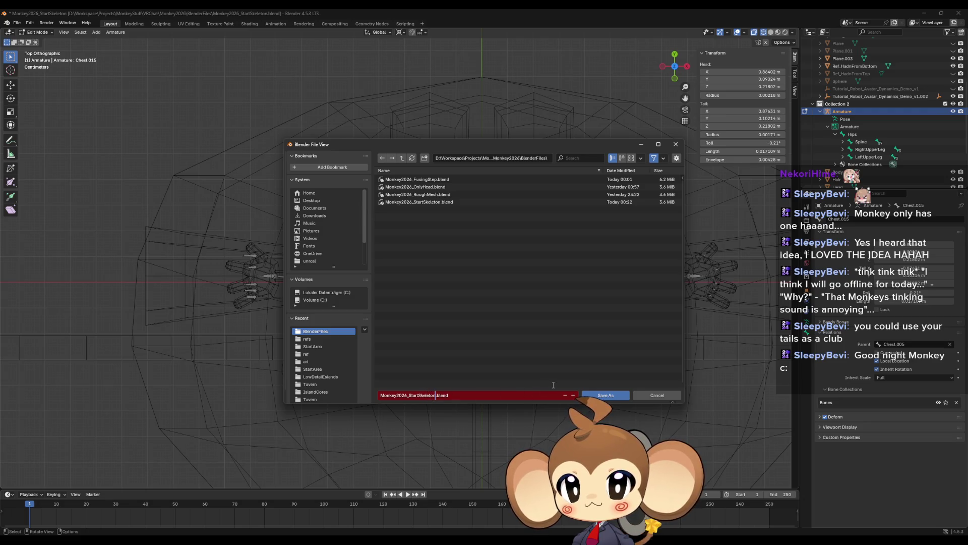
{"action": "type", "text": "step1"}
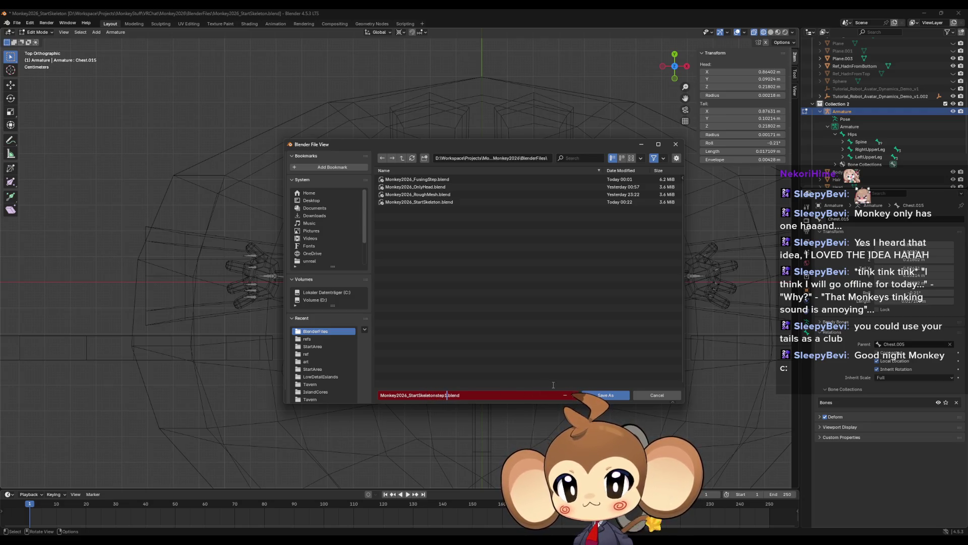
{"action": "key", "text": "Return"}
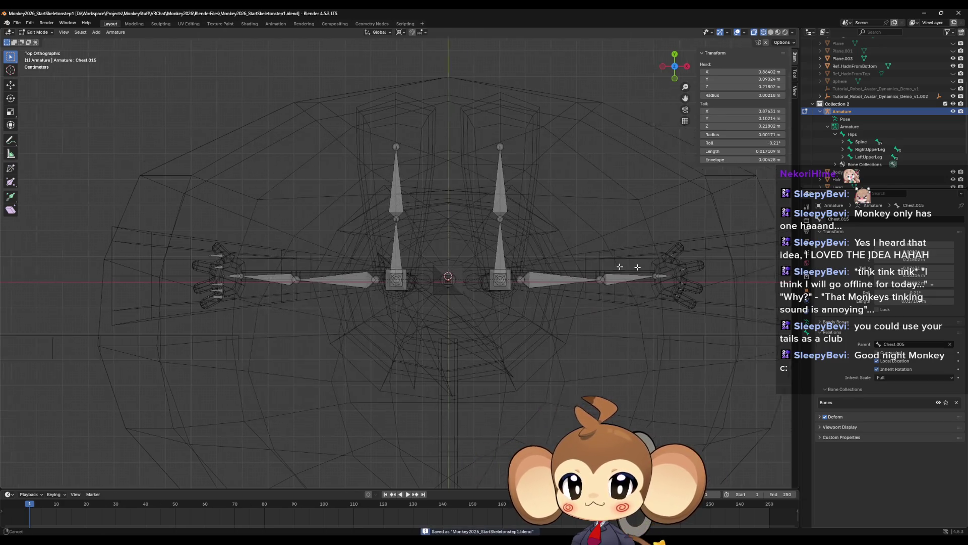
{"action": "scroll", "coordinate": [498, 267], "scroll_direction": "up", "scroll_amount": 7}
- Select the five finger bones of the left hand and recalculate their roll to Global +Z Axis
{"action": "middle_click_drag", "start_coordinate": [547, 213], "coordinate": [400, 202], "text": "shift"}
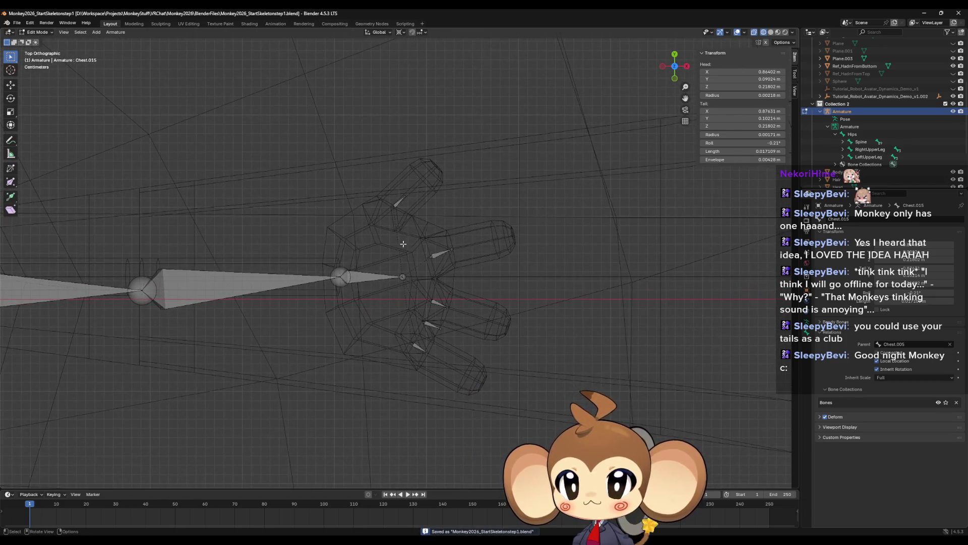
{"action": "left_click", "coordinate": [400, 202]}
{"action": "scroll", "coordinate": [400, 203], "scroll_direction": "up", "scroll_amount": 3}
{"action": "left_click", "coordinate": [472, 250], "text": "shift"}
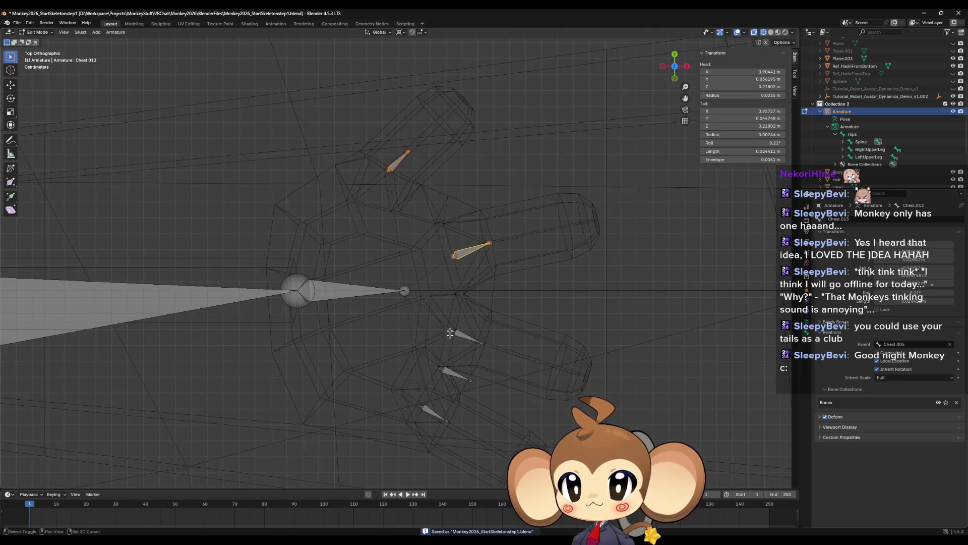
{"action": "left_click", "coordinate": [463, 334], "text": "shift"}
{"action": "left_click", "coordinate": [450, 372], "text": "shift"}
{"action": "left_click", "coordinate": [431, 412], "text": "shift"}
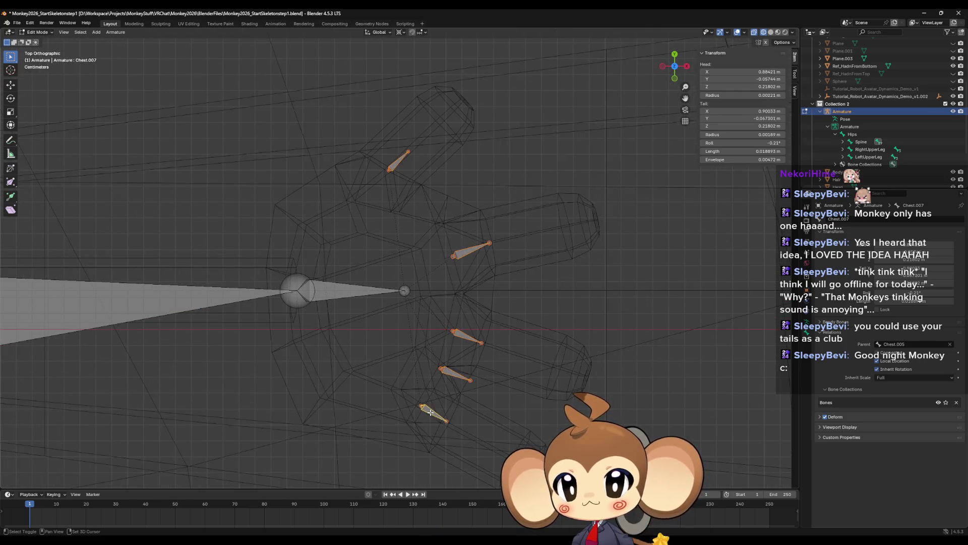
{"action": "left_click", "coordinate": [119, 33]}
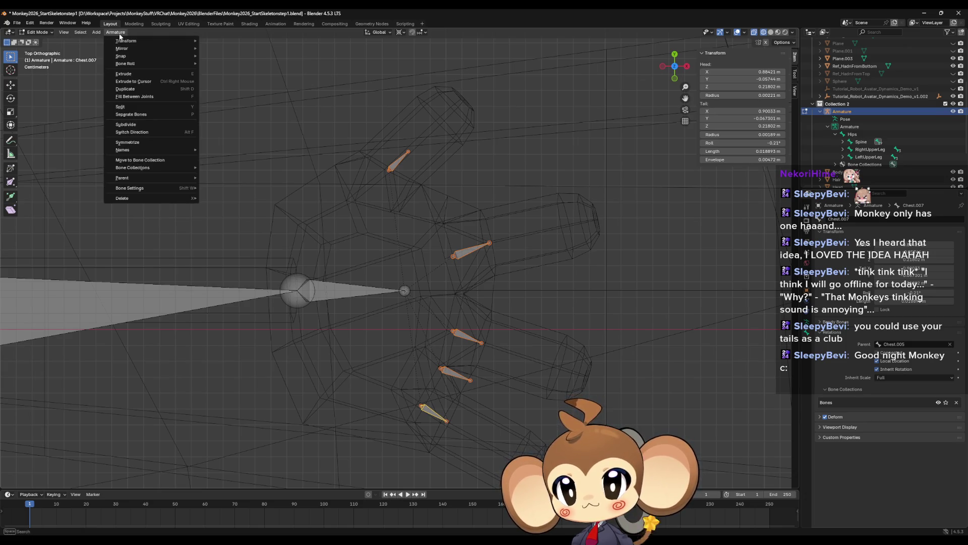
{"action": "mouse_move", "coordinate": [130, 65]}
{"action": "mouse_move", "coordinate": [241, 62]}
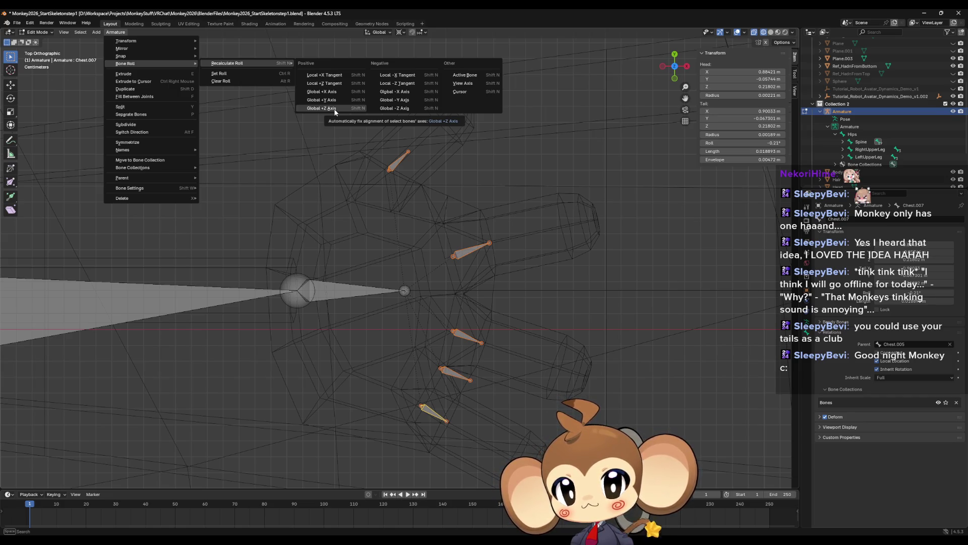
{"action": "left_click", "coordinate": [334, 109]}
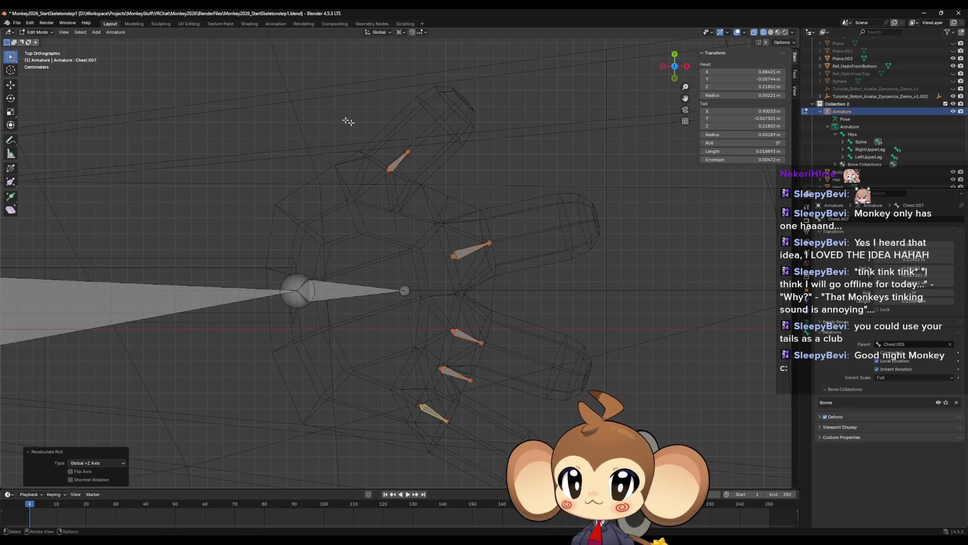
{"action": "left_click", "coordinate": [397, 164]}
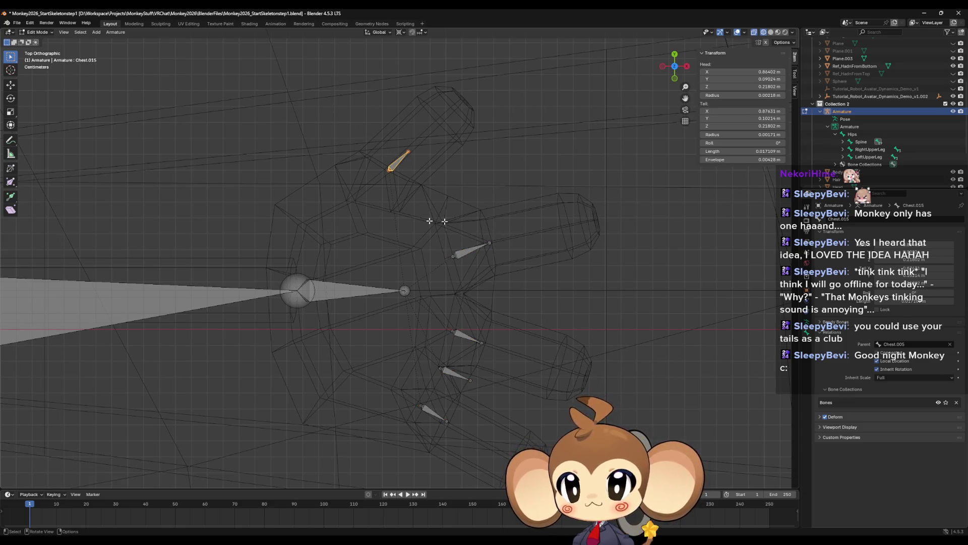
- Recalculate hand bone Chest.005's roll to Global +Z Axis, then select Chest.015 and view both arms
{"action": "left_click", "coordinate": [329, 295]}
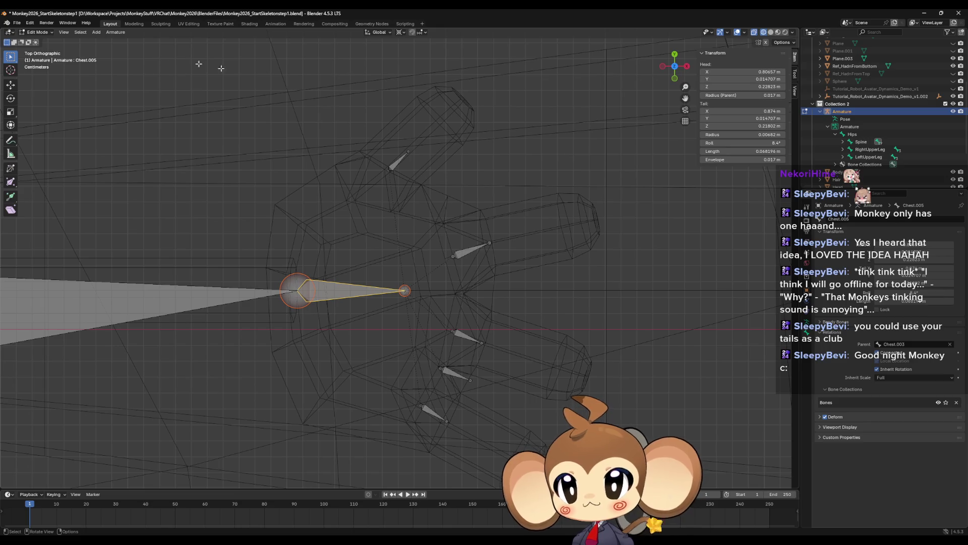
{"action": "left_click", "coordinate": [111, 33]}
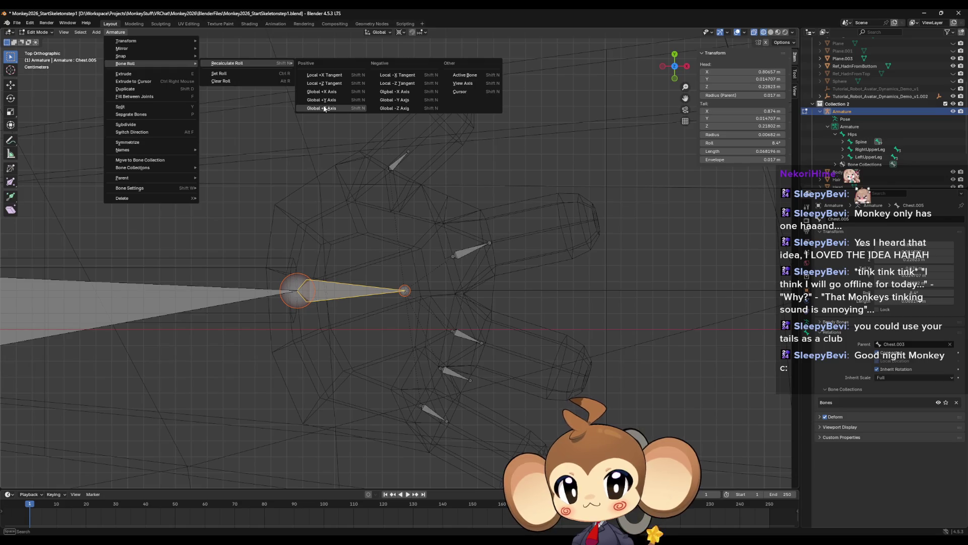
{"action": "left_click", "coordinate": [323, 108]}
{"action": "scroll", "coordinate": [323, 107], "scroll_direction": "down", "scroll_amount": 4}
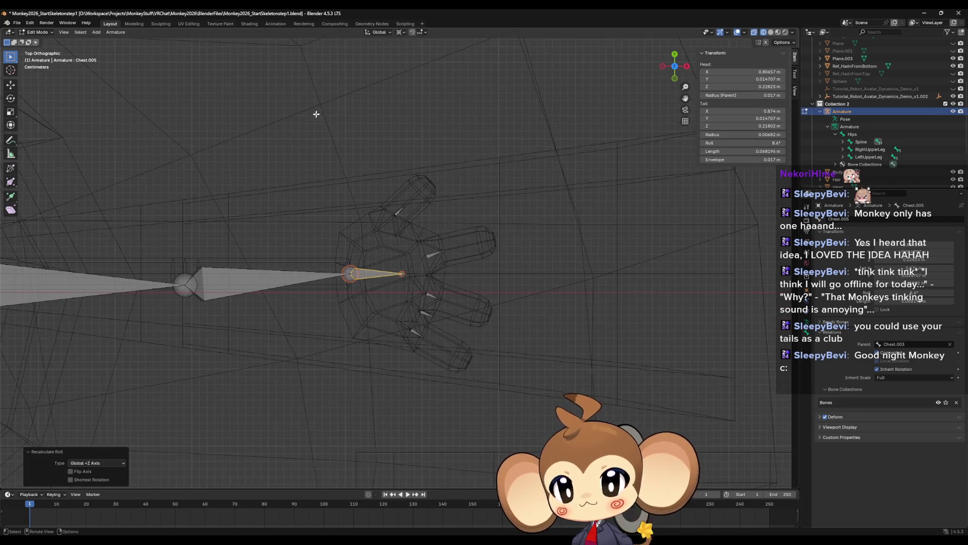
{"action": "left_click", "coordinate": [394, 212]}
{"action": "scroll", "coordinate": [395, 212], "scroll_direction": "down", "scroll_amount": 3}
{"action": "scroll", "coordinate": [279, 197], "scroll_direction": "up", "scroll_amount": 2}
{"action": "mouse_move", "coordinate": [396, 205]}
{"action": "middle_mouse_down", "text": "shift"}
{"action": "mouse_move", "coordinate": [411, 214]}
{"action": "mouse_move", "coordinate": [791, 92]}
{"action": "middle_mouse_up", "text": "shift"}
{"action": "left_click", "coordinate": [741, 72]}
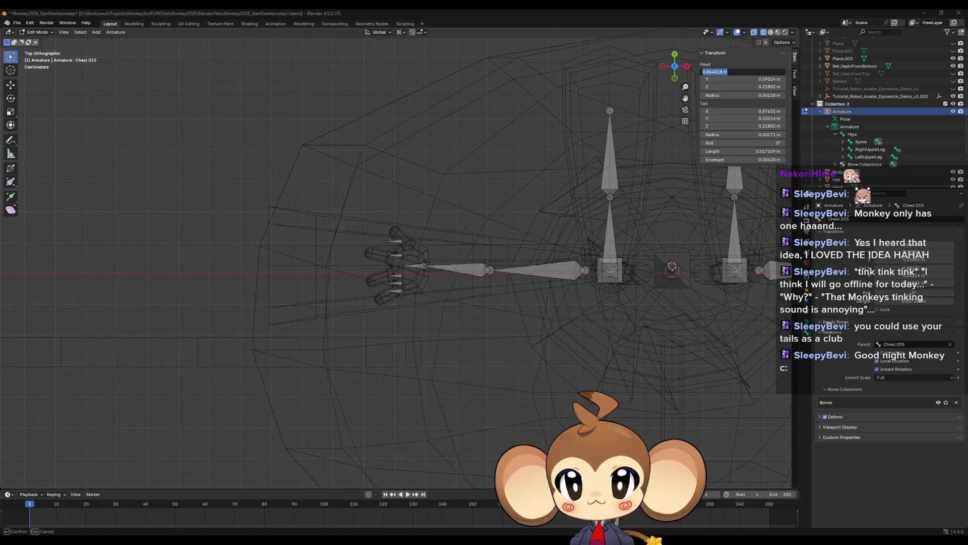
{"action": "left_click", "coordinate": [766, 79]}
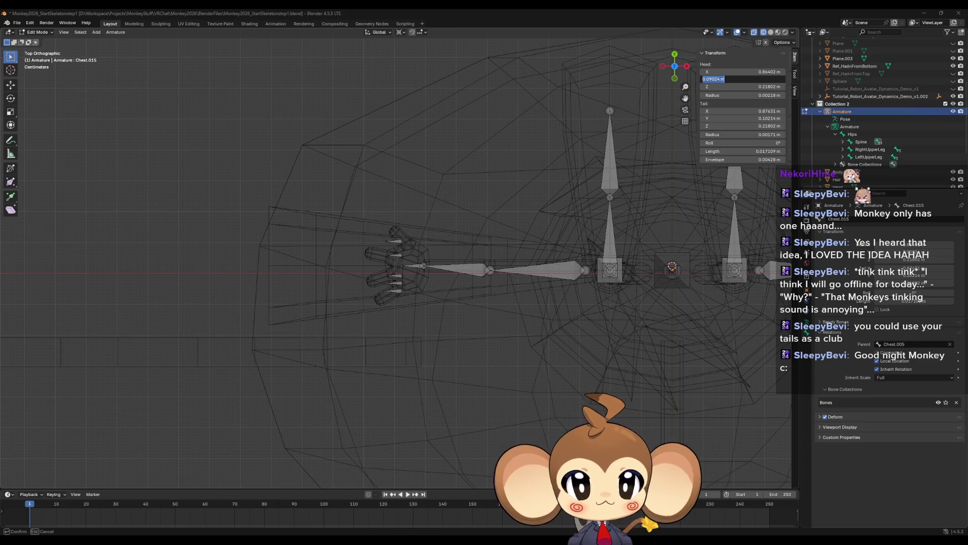
{"action": "left_click", "coordinate": [766, 87]}
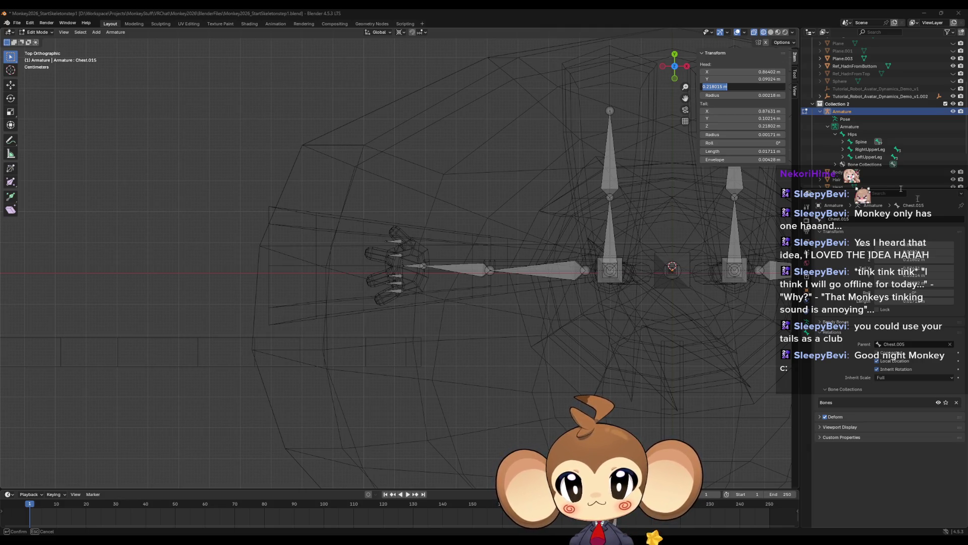
{"action": "key", "text": "Tab"}
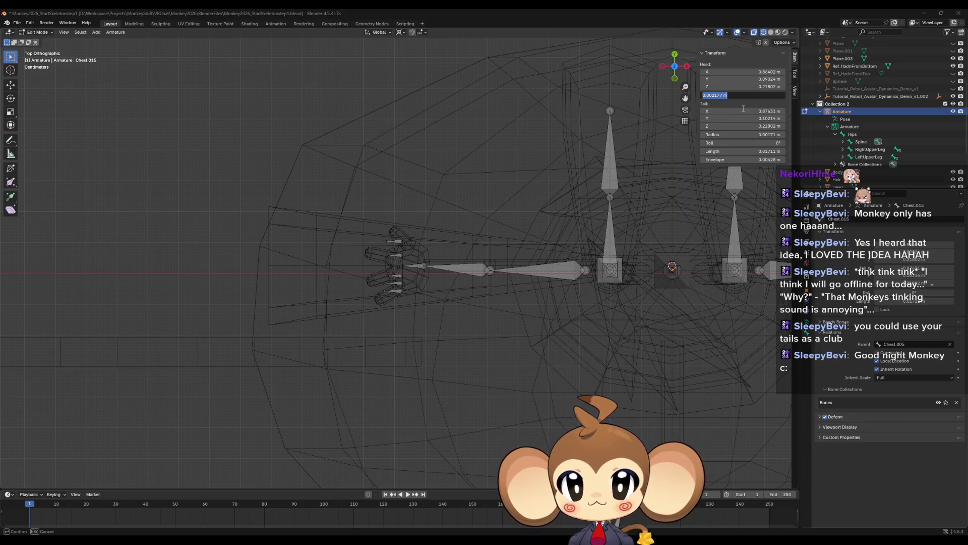
{"action": "left_click", "coordinate": [743, 110]}
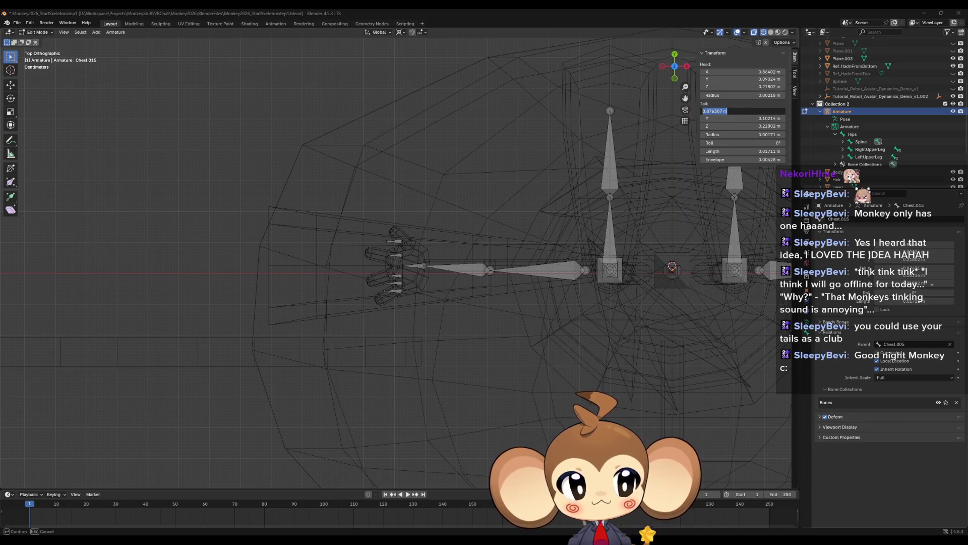
{"action": "left_click", "coordinate": [764, 120]}
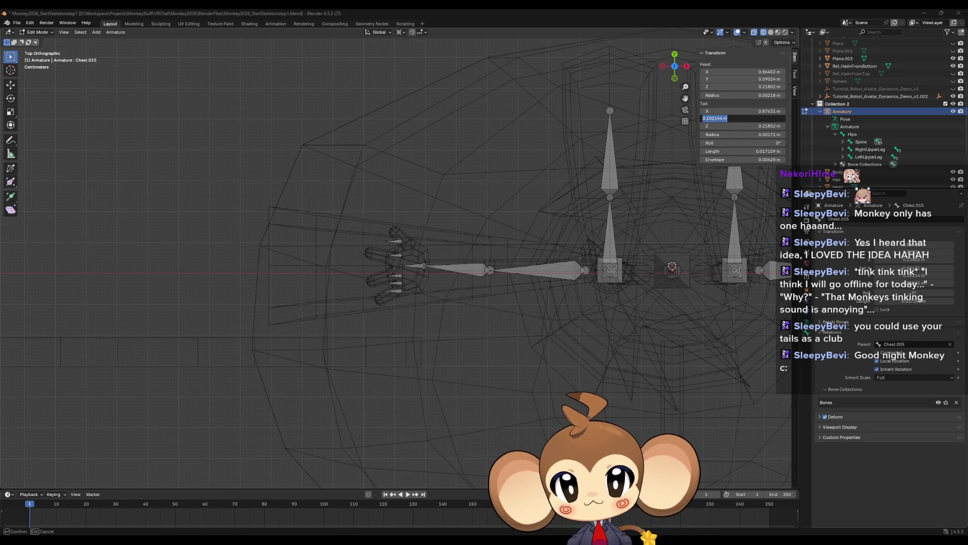
{"action": "key", "text": "Tab"}
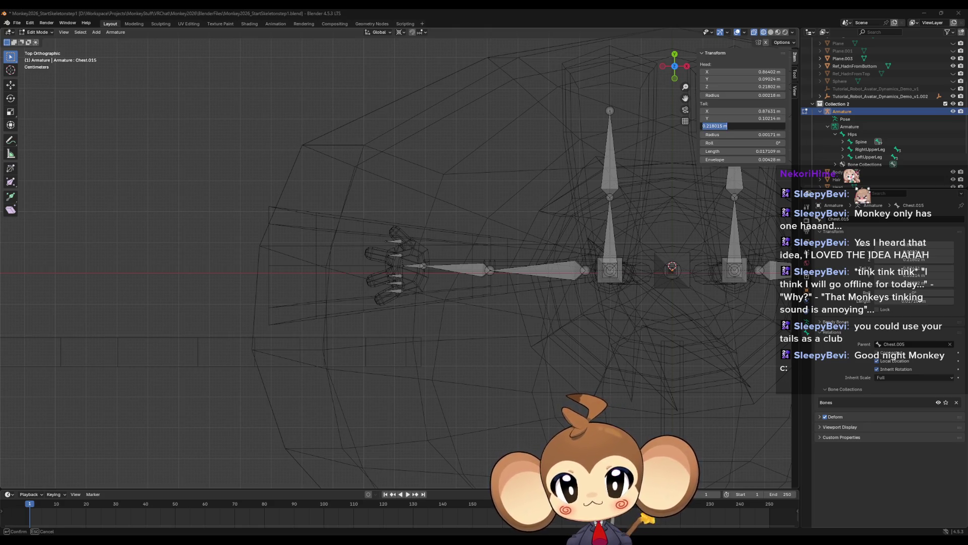
{"action": "key", "text": "Tab"}
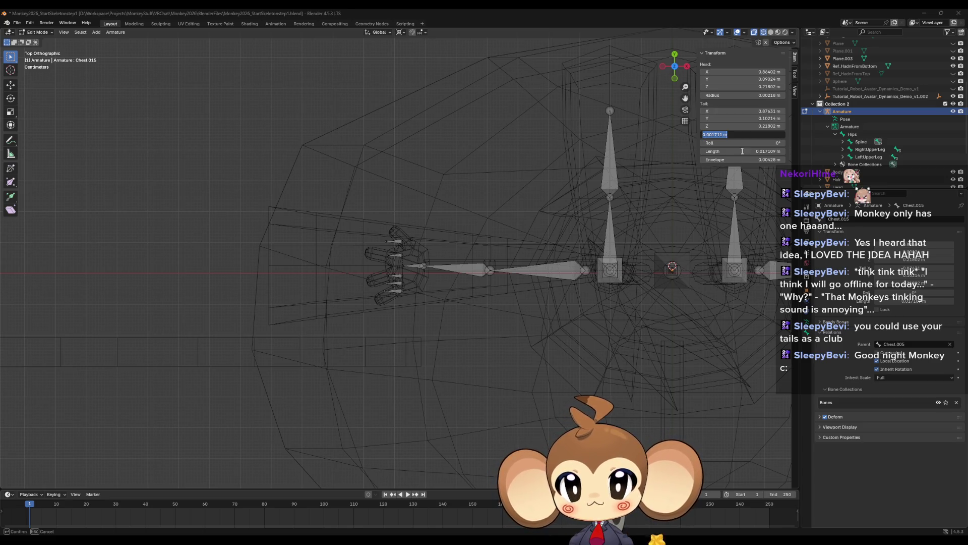
{"action": "key", "text": "Tab"}
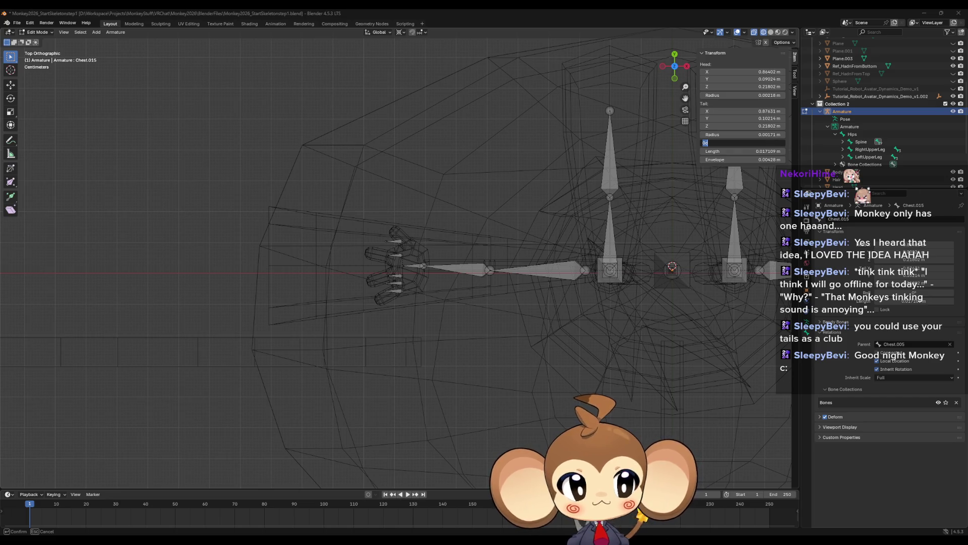
{"action": "key", "text": "Tab"}
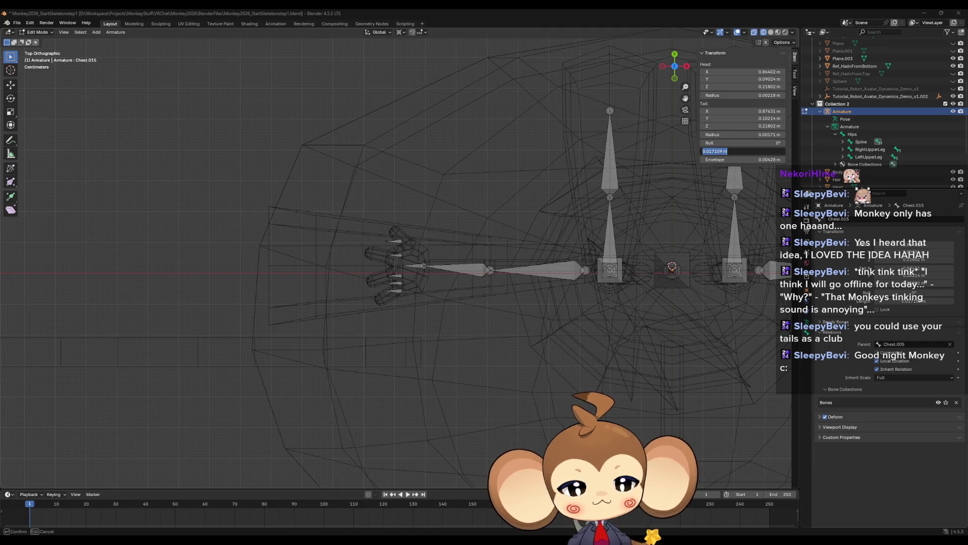
{"action": "key", "text": "Tab"}
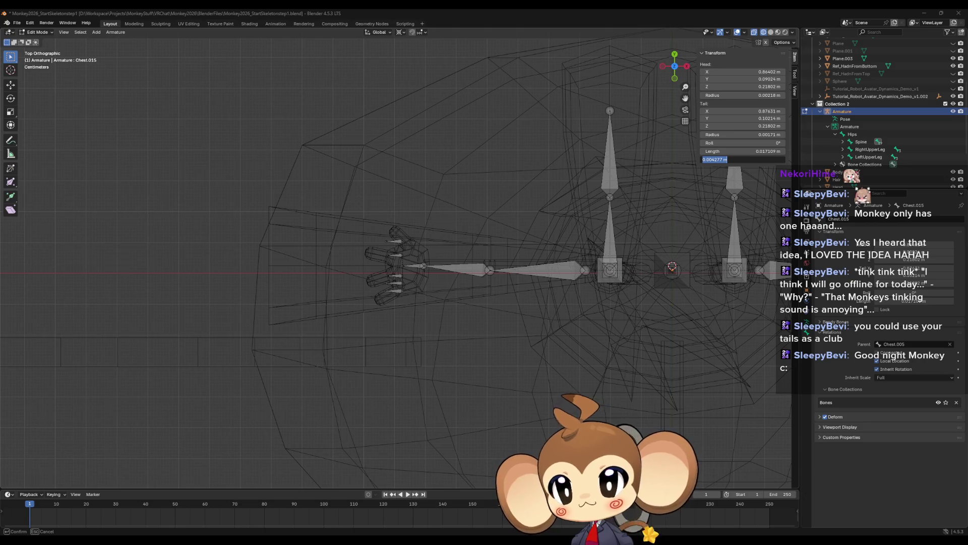
{"action": "key", "text": "Return"}
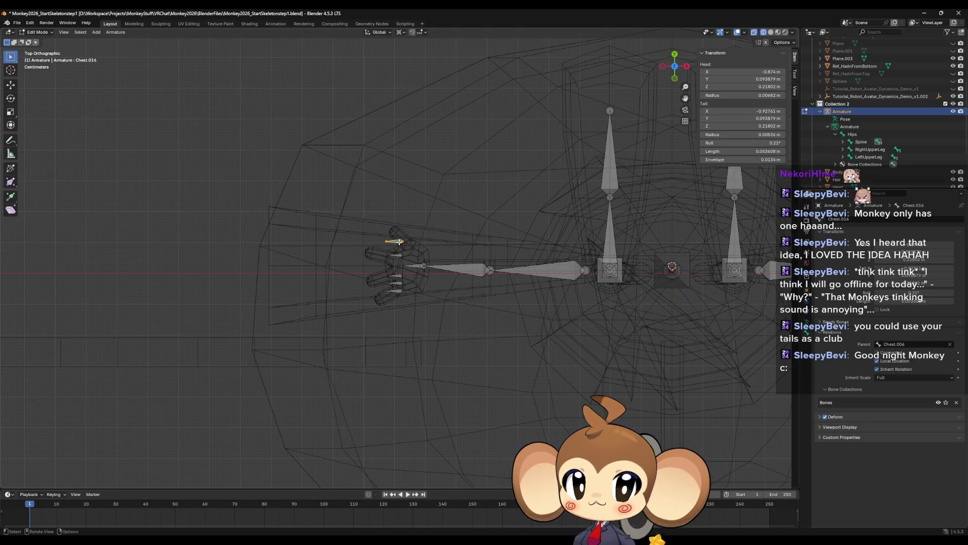
- Give Chest.016 head X -0.86402 m, Y 0.09024 m, Z 0.21802 m and radius 0.00218 m
{"action": "left_click", "coordinate": [395, 243]}
{"action": "scroll", "coordinate": [395, 244], "scroll_direction": "up", "scroll_amount": 7}
{"action": "middle_click_drag", "start_coordinate": [433, 151], "coordinate": [458, 251], "text": "shift"}
{"action": "scroll", "coordinate": [458, 250], "scroll_direction": "up", "scroll_amount": 3}
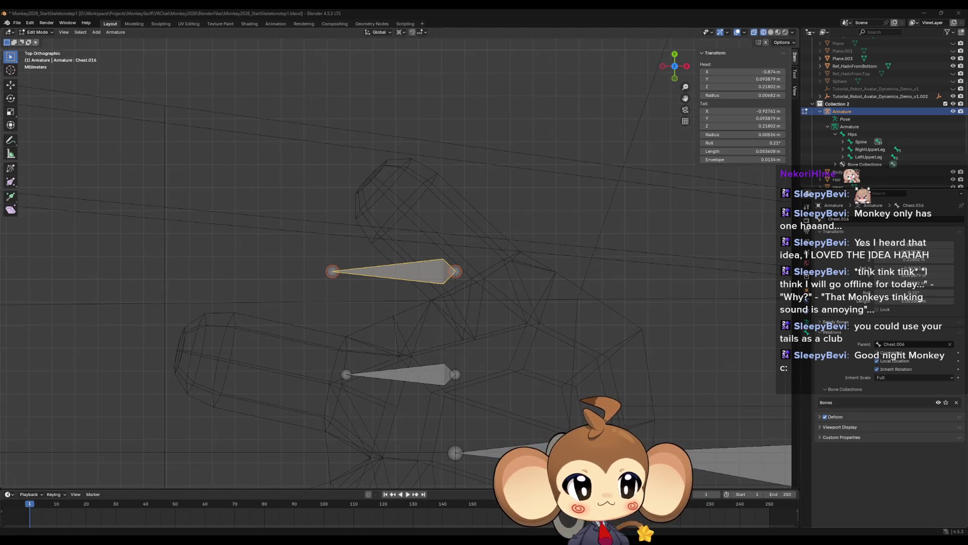
{"action": "double_click", "coordinate": [741, 72]}
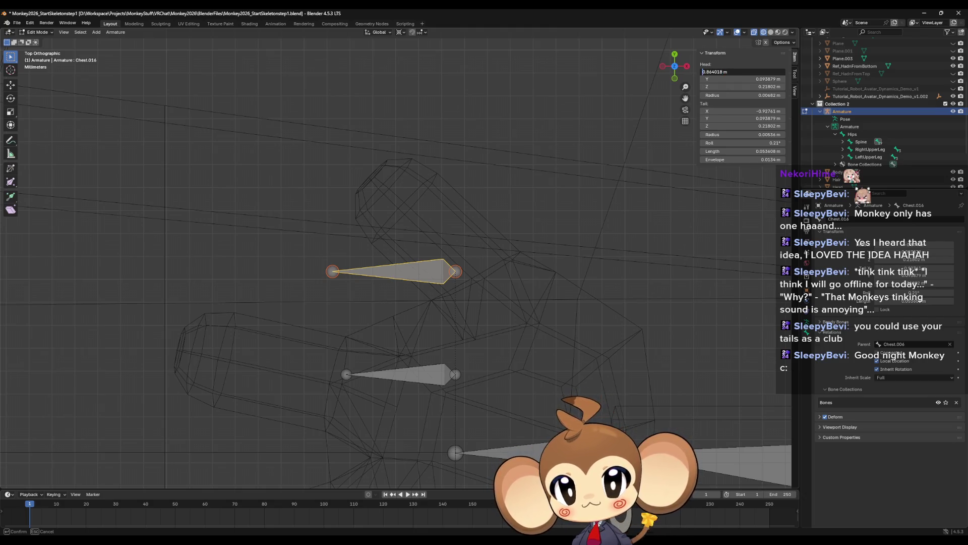
{"action": "type", "text": "-"}
{"action": "key", "text": "Return"}
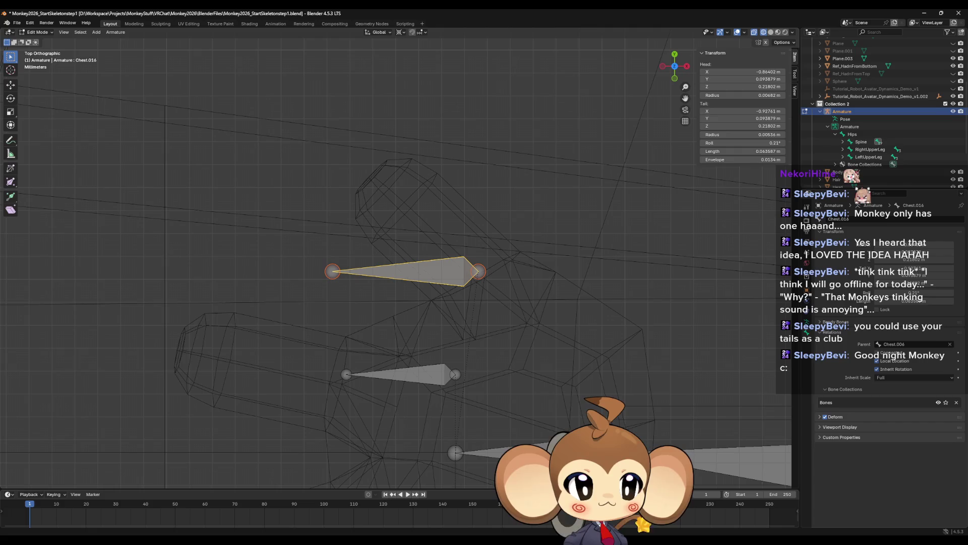
{"action": "double_click", "coordinate": [755, 80]}
{"action": "type", "text": "0.09024 m"}
{"action": "key", "text": "Return"}
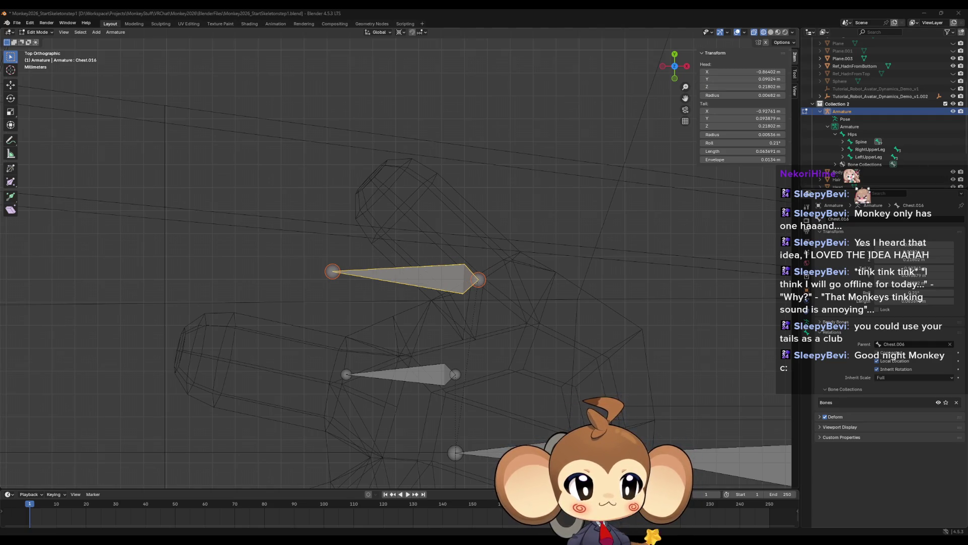
{"action": "left_click", "coordinate": [758, 86]}
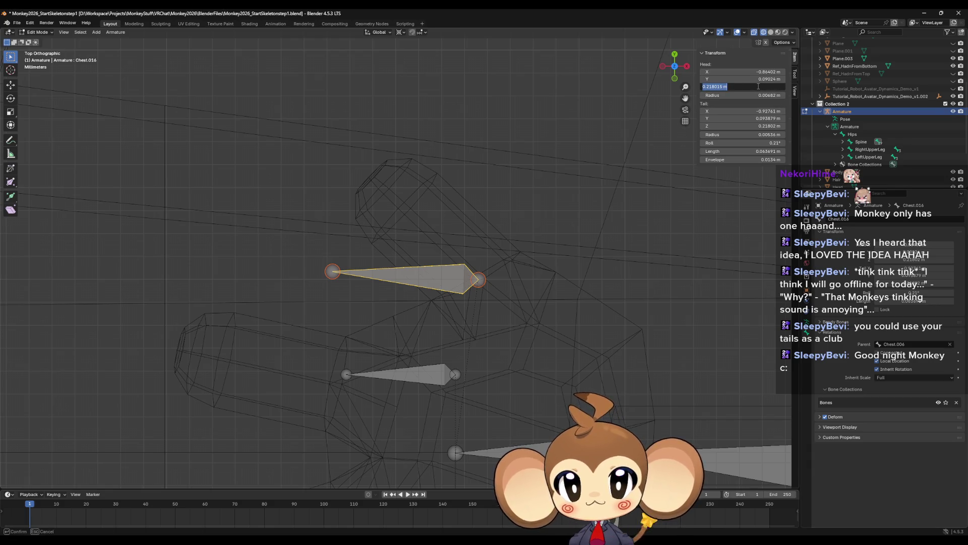
{"action": "key", "text": "Return"}
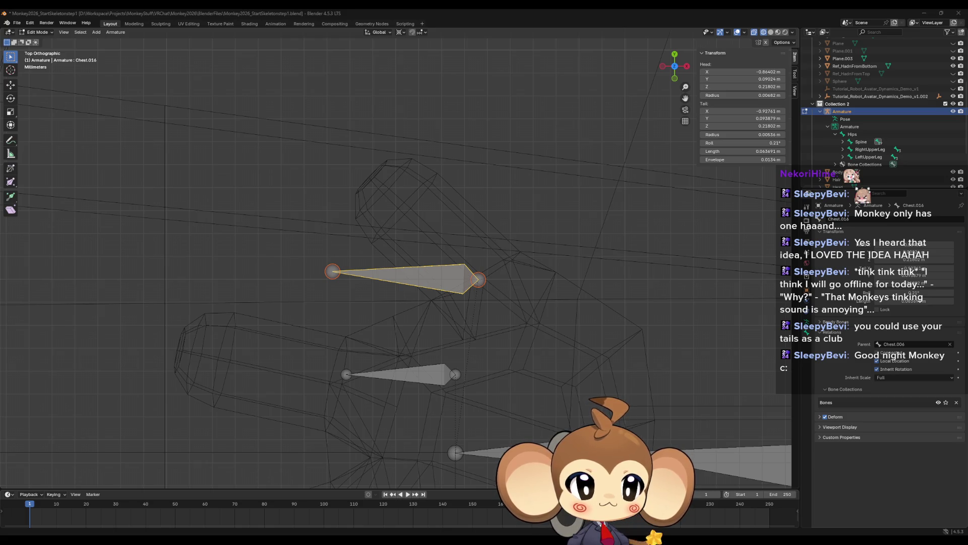
{"action": "left_click", "coordinate": [784, 94]}
{"action": "type", "text": "0.002177 m"}
{"action": "key", "text": "Return"}
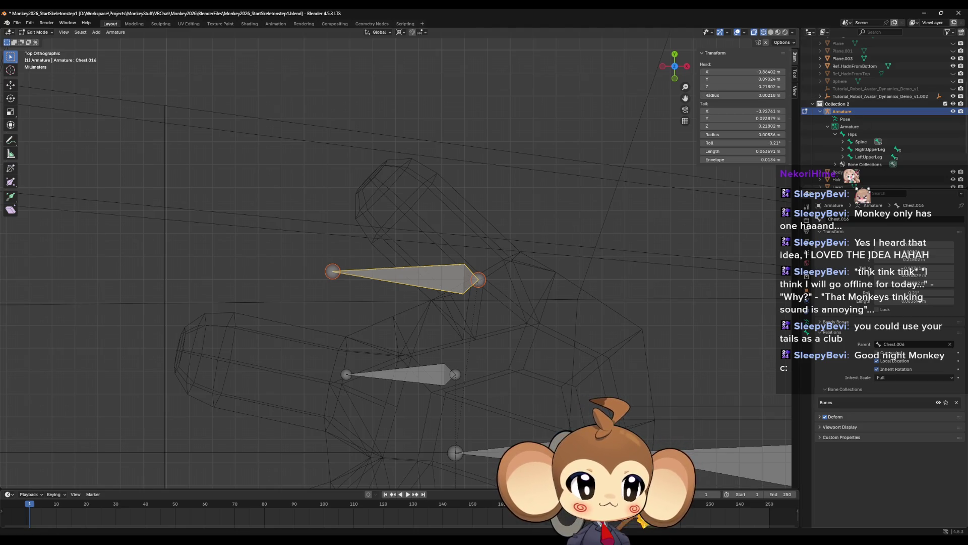
- Set the tail to X -0.87631 m and Y 0.10214 m with tail radius 0.001711 m
{"action": "left_click", "coordinate": [764, 111]}
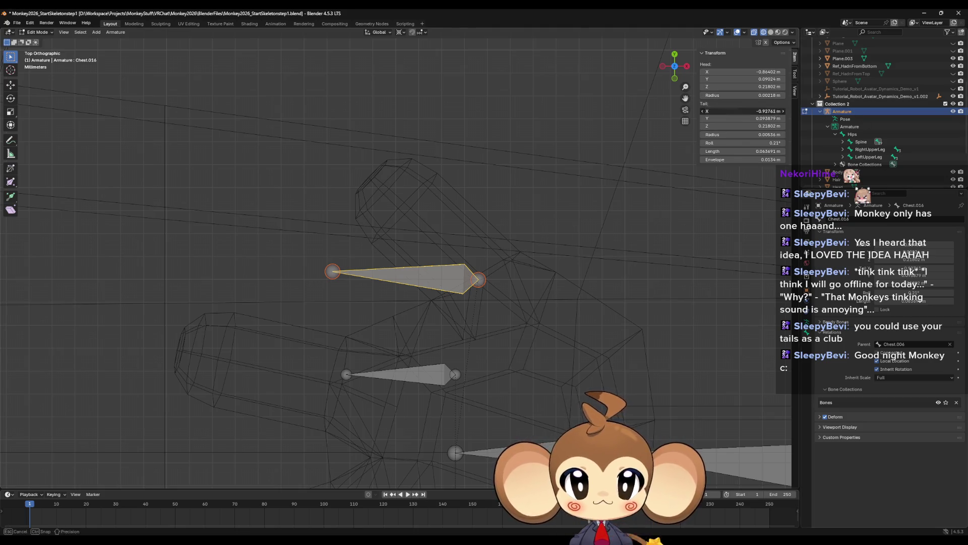
{"action": "type", "text": "-0.87631"}
{"action": "key", "text": "Return"}
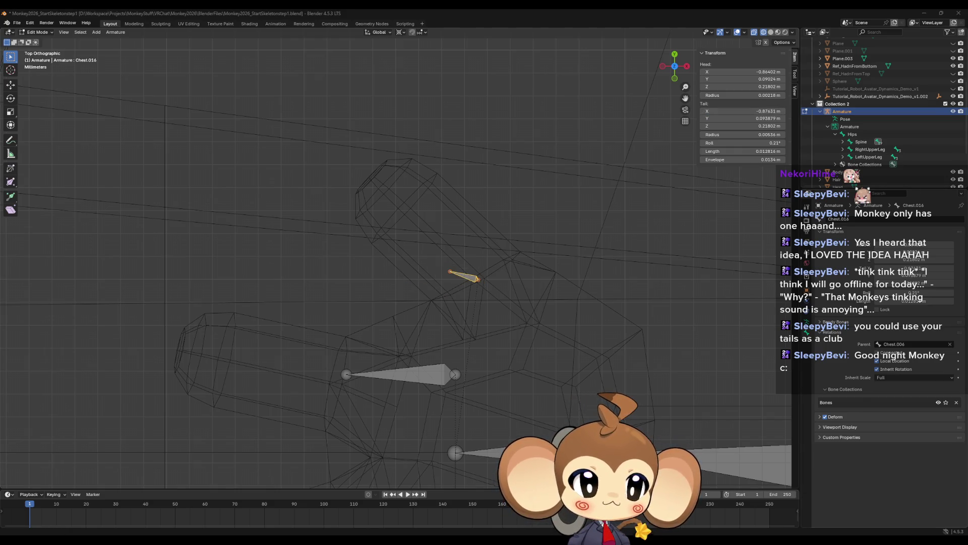
{"action": "left_click", "coordinate": [741, 118]}
{"action": "type", "text": "0.102144 m"}
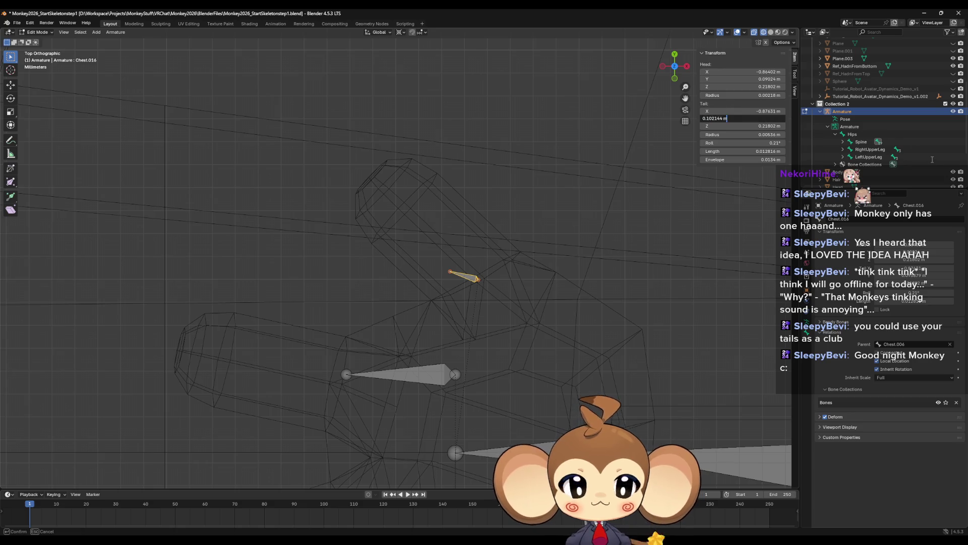
{"action": "key", "text": "Return"}
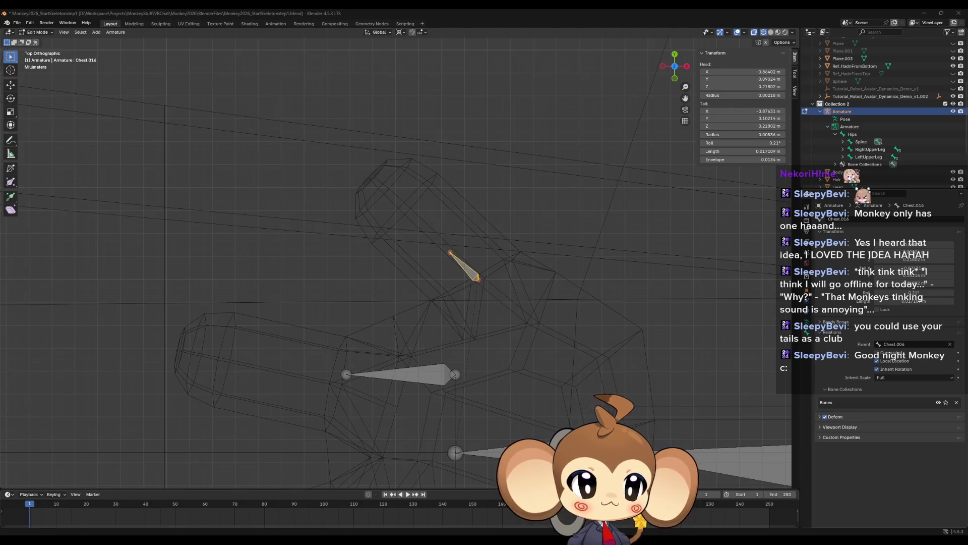
{"action": "left_click", "coordinate": [769, 126]}
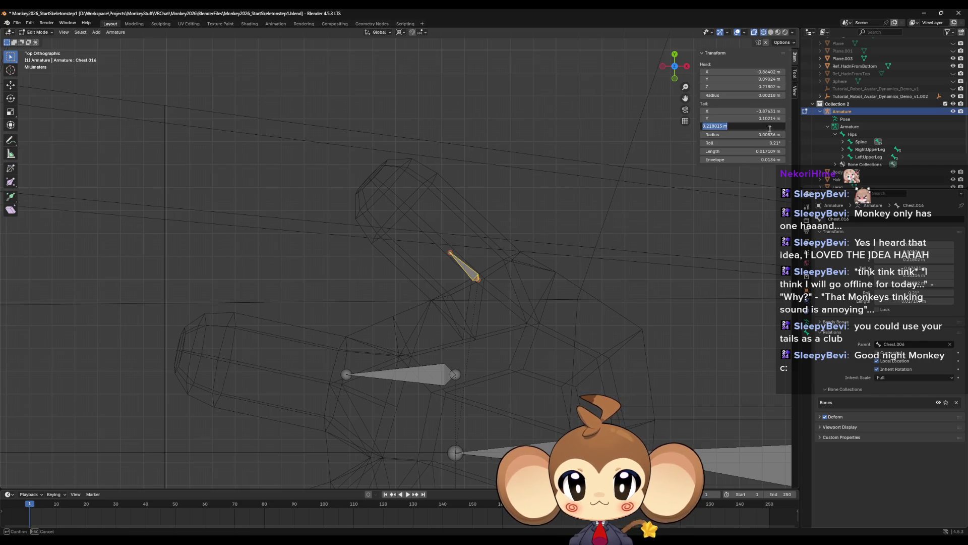
{"action": "key", "text": "Return"}
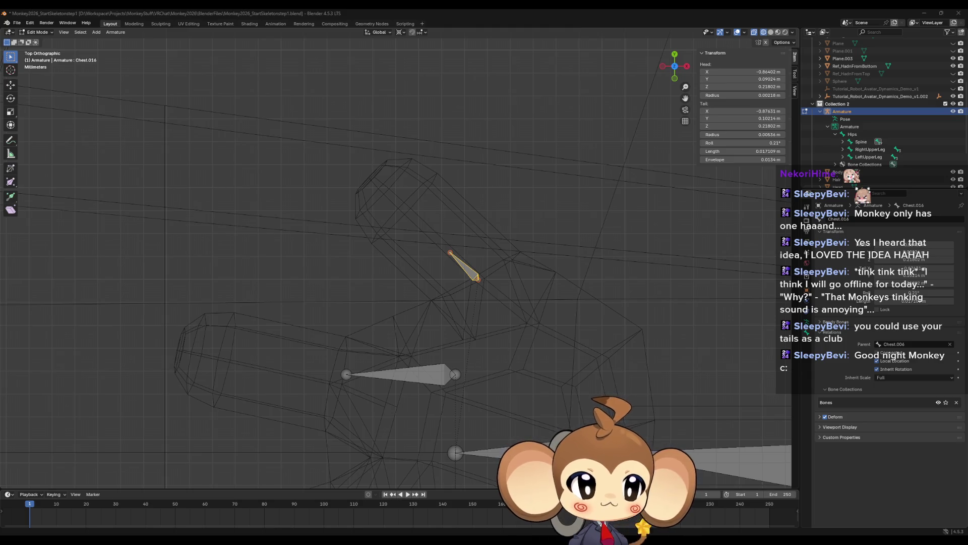
{"action": "double_click", "coordinate": [741, 135]}
{"action": "type", "text": "0.001711 m"}
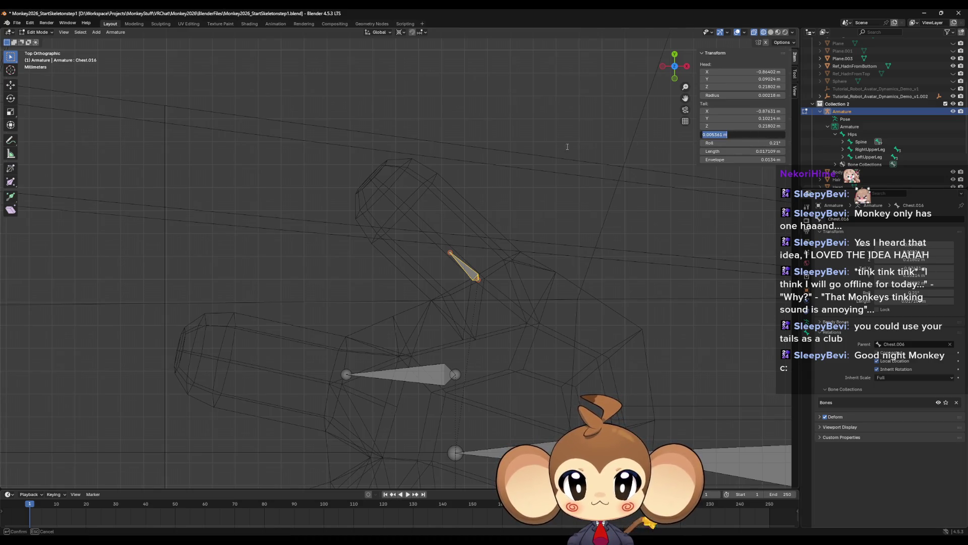
{"action": "key", "text": "Return"}
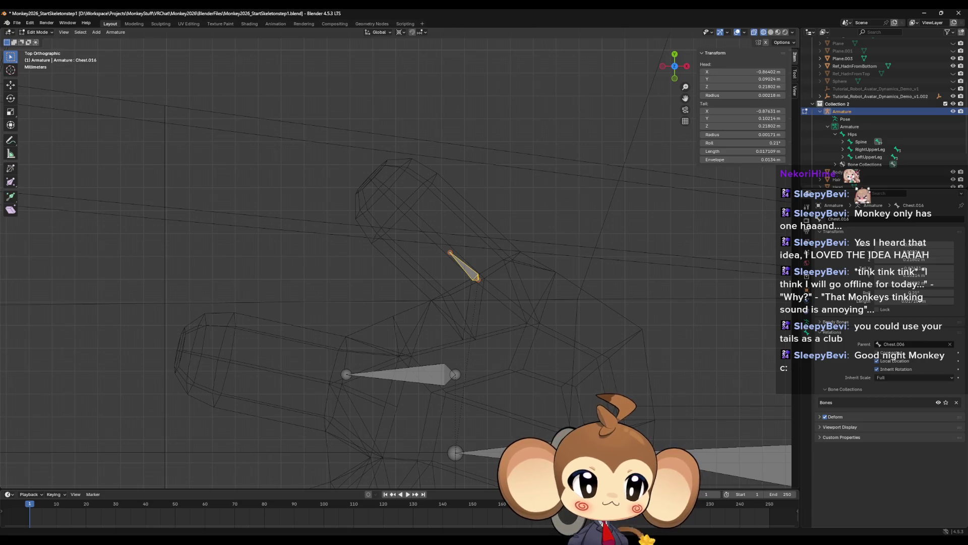
- Set the roll to 0°, keep the length, and confirm an envelope of 0.00428 m
{"action": "left_click", "coordinate": [775, 143]}
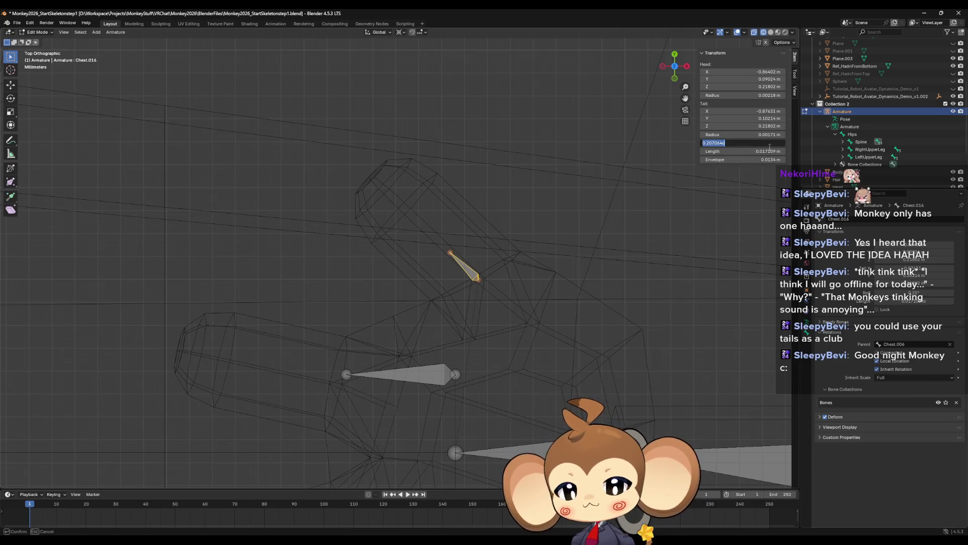
{"action": "type", "text": "0"}
{"action": "key", "text": "Return"}
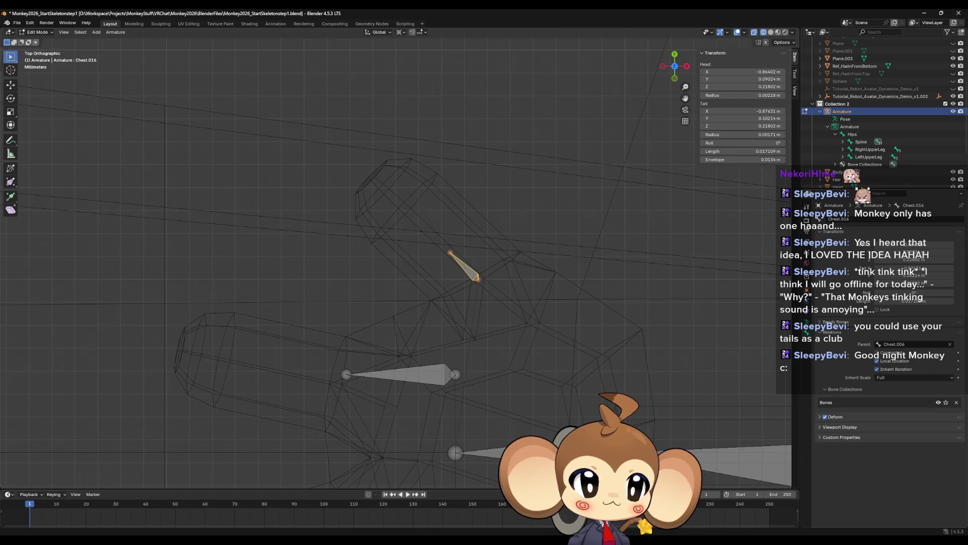
{"action": "left_click", "coordinate": [757, 151]}
{"action": "key", "text": "Return"}
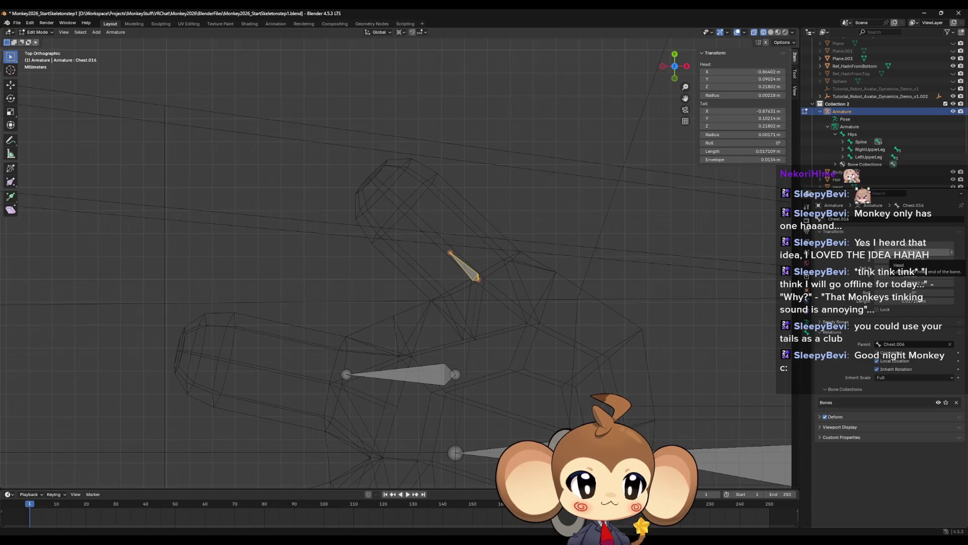
{"action": "left_click", "coordinate": [726, 159]}
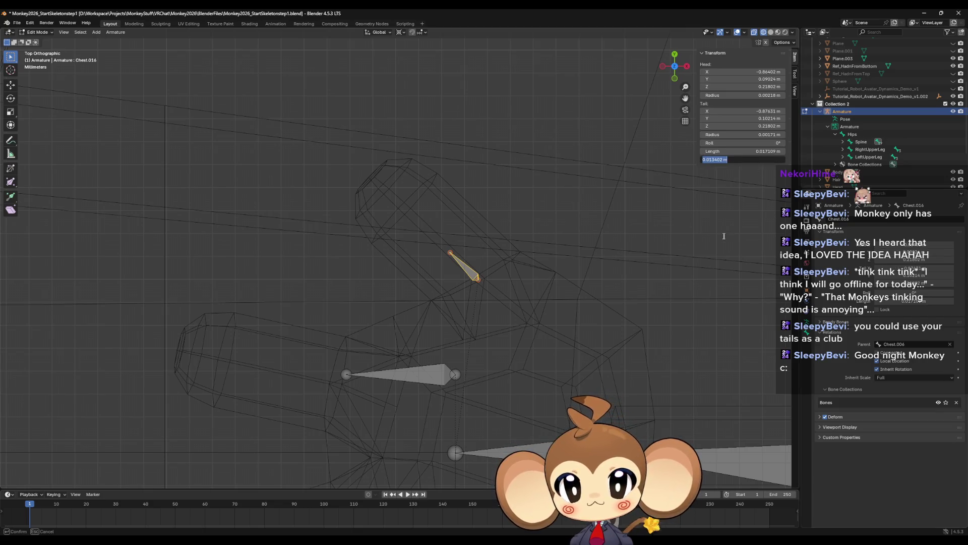
{"action": "key", "text": "Return"}
{"action": "scroll", "coordinate": [604, 228], "scroll_direction": "down", "scroll_amount": 3}
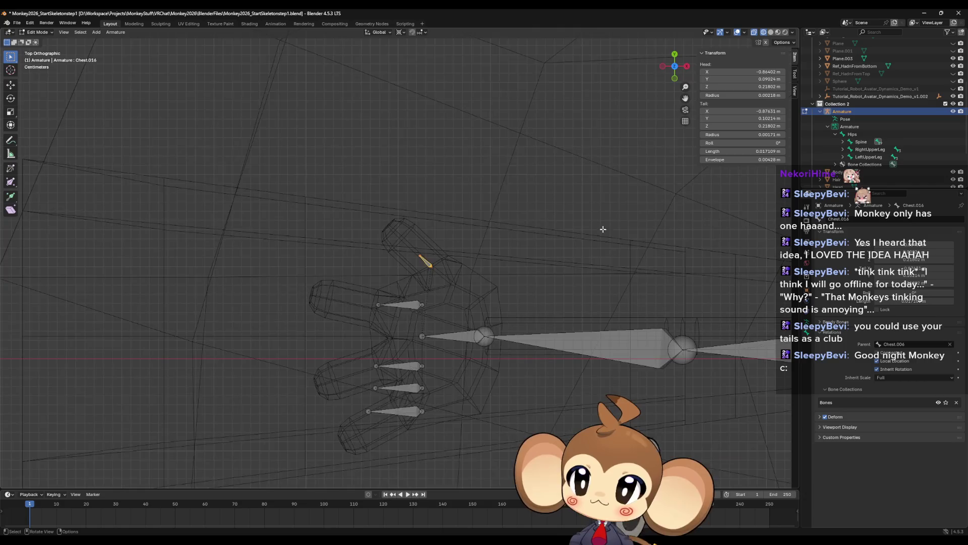
- Orbit and pan around the hand, ending with the mirrored thumb bone Chest.015 selected
{"action": "mouse_move", "coordinate": [565, 248]}
{"action": "middle_mouse_down"}
{"action": "mouse_move", "coordinate": [584, 212]}
{"action": "mouse_move", "coordinate": [635, 194]}
{"action": "mouse_move", "coordinate": [461, 237]}
{"action": "middle_mouse_up"}
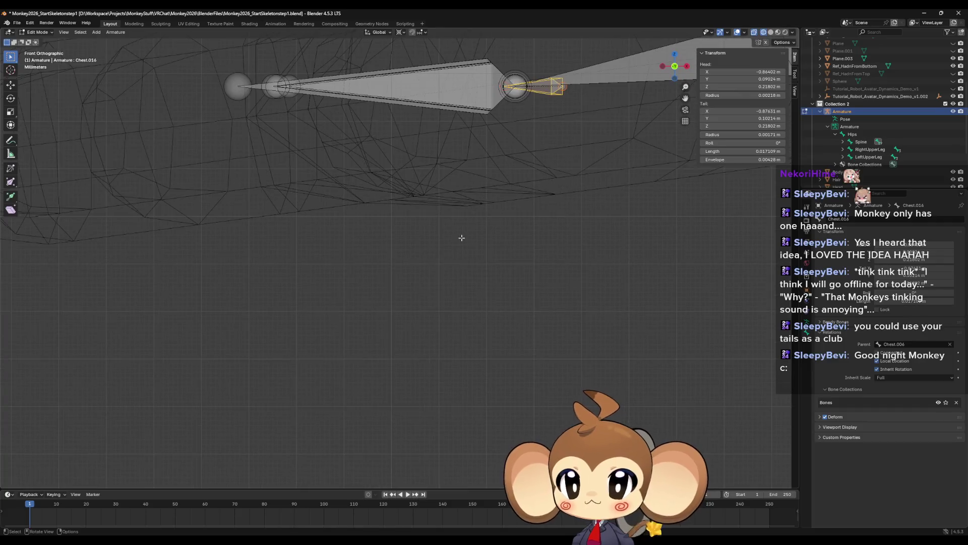
{"action": "middle_click_drag", "start_coordinate": [509, 161], "coordinate": [478, 330], "text": "shift"}
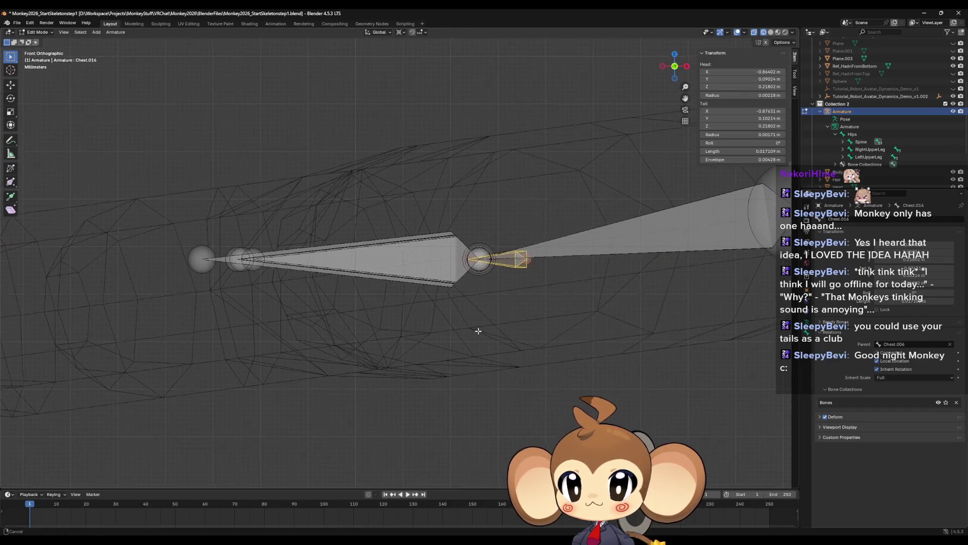
{"action": "left_click", "coordinate": [463, 259]}
{"action": "mouse_move", "coordinate": [463, 260]}
{"action": "middle_mouse_down"}
{"action": "mouse_move", "coordinate": [478, 258]}
{"action": "mouse_move", "coordinate": [480, 245]}
{"action": "middle_mouse_up"}
{"action": "left_click", "coordinate": [465, 244]}
{"action": "scroll", "coordinate": [479, 252], "scroll_direction": "down", "scroll_amount": 5}
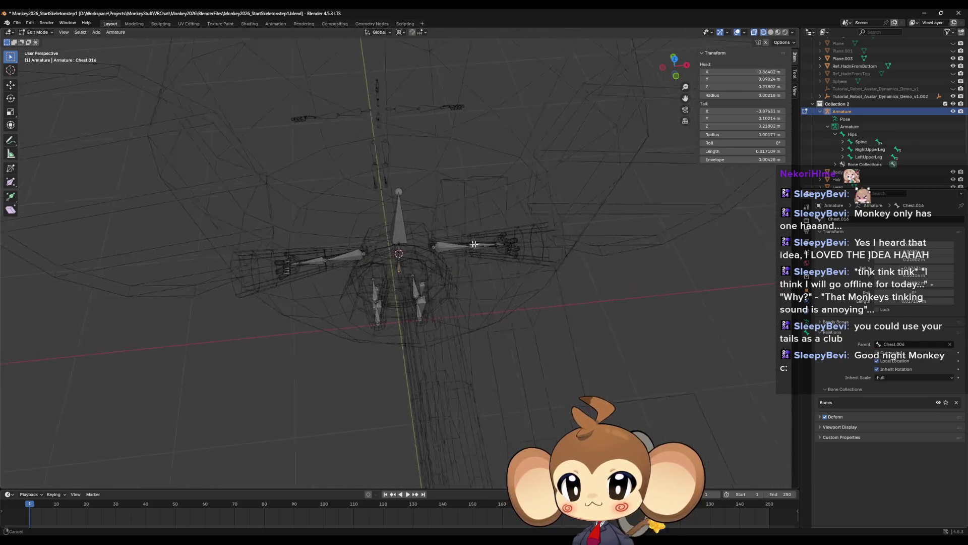
{"action": "scroll", "coordinate": [480, 245], "scroll_direction": "up", "scroll_amount": 5}
{"action": "mouse_move", "coordinate": [593, 214]}
{"action": "middle_mouse_down"}
{"action": "mouse_move", "coordinate": [398, 236]}
{"action": "mouse_move", "coordinate": [447, 229]}
{"action": "mouse_move", "coordinate": [451, 207]}
{"action": "middle_mouse_up"}
{"action": "left_click", "coordinate": [395, 191]}
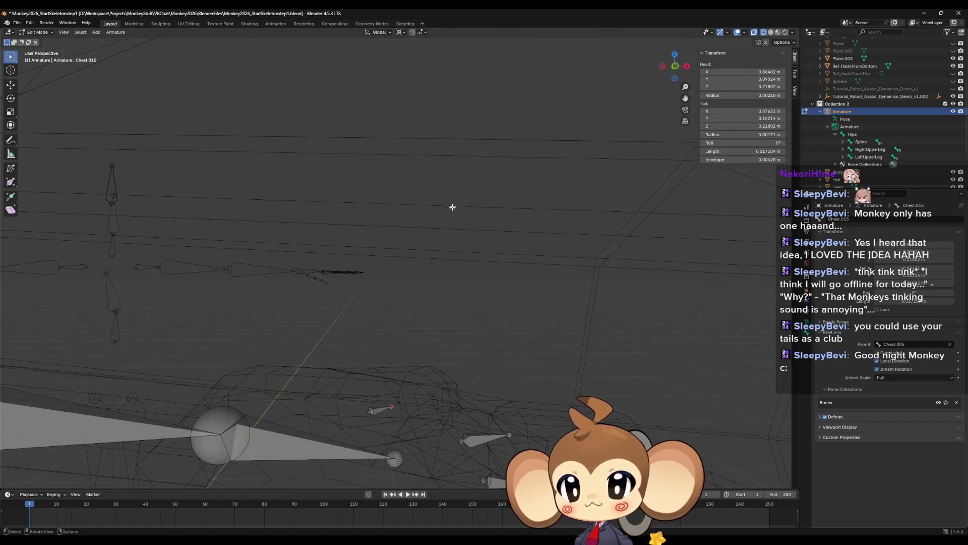
- View the rig in Back Orthographic and zoom in on the thumb bone
{"action": "left_click", "coordinate": [677, 67]}
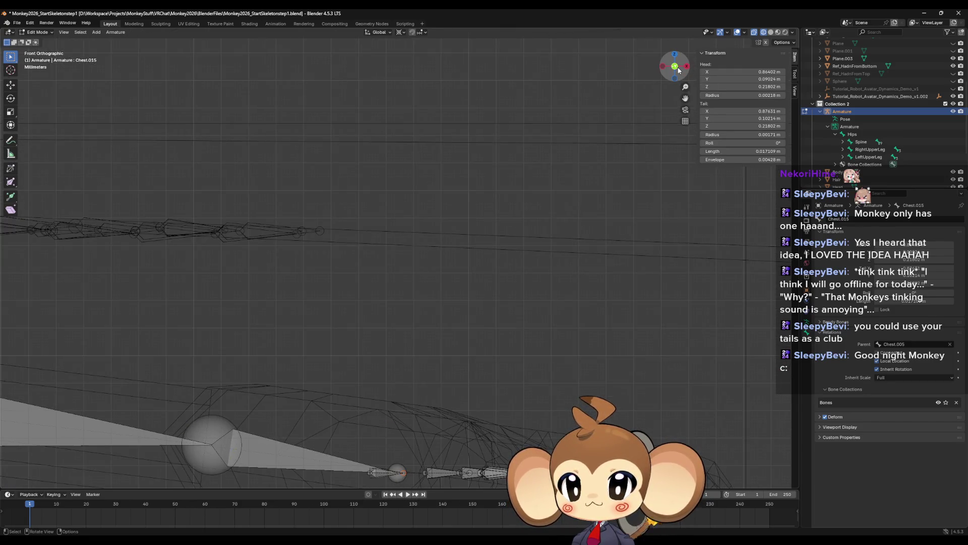
{"action": "left_click", "coordinate": [678, 67]}
{"action": "mouse_move", "coordinate": [557, 309]}
{"action": "middle_mouse_down", "text": "shift"}
{"action": "mouse_move", "coordinate": [492, 315]}
{"action": "mouse_move", "coordinate": [413, 274]}
{"action": "mouse_move", "coordinate": [536, 282]}
{"action": "mouse_move", "coordinate": [547, 359]}
{"action": "mouse_move", "coordinate": [538, 327]}
{"action": "mouse_move", "coordinate": [384, 263]}
{"action": "mouse_move", "coordinate": [389, 277]}
{"action": "mouse_move", "coordinate": [446, 280]}
{"action": "mouse_move", "coordinate": [467, 293]}
{"action": "mouse_move", "coordinate": [397, 294]}
{"action": "mouse_move", "coordinate": [481, 312]}
{"action": "middle_mouse_up", "text": "shift"}
{"action": "scroll", "coordinate": [452, 285], "scroll_direction": "up", "scroll_amount": 6}
{"action": "scroll", "coordinate": [385, 264], "scroll_direction": "down", "scroll_amount": 7}
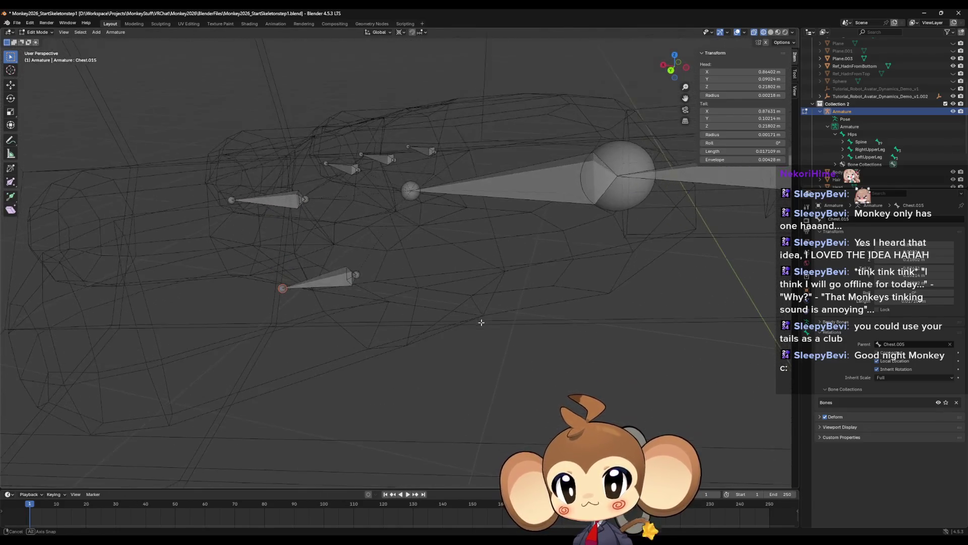
{"action": "left_click", "coordinate": [672, 72]}
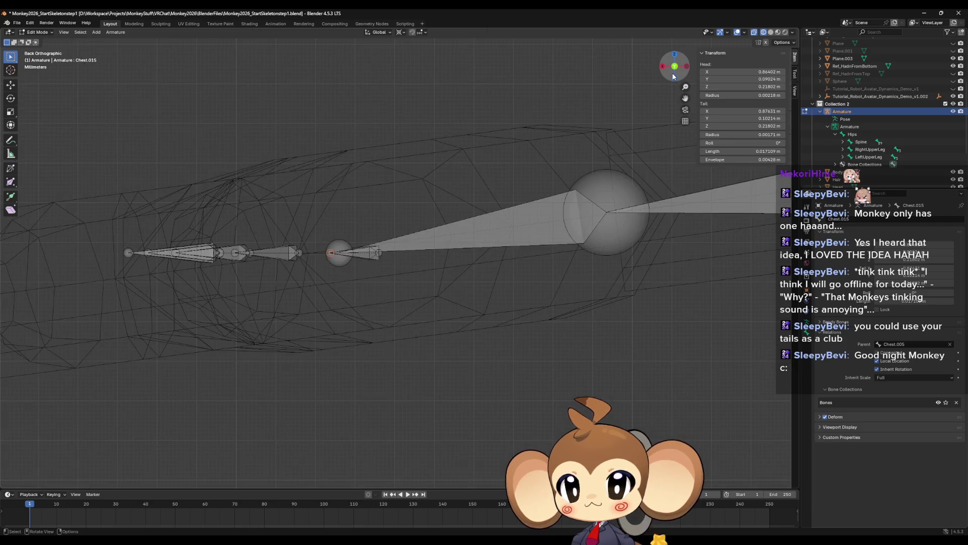
{"action": "middle_click_drag", "start_coordinate": [508, 244], "coordinate": [569, 265], "text": "shift"}
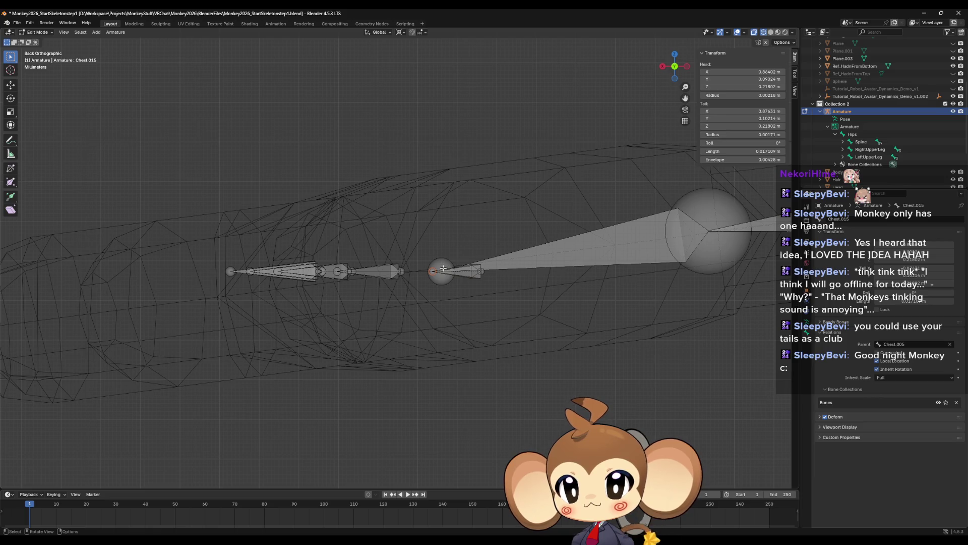
{"action": "scroll", "coordinate": [475, 277], "scroll_direction": "up", "scroll_amount": 4}
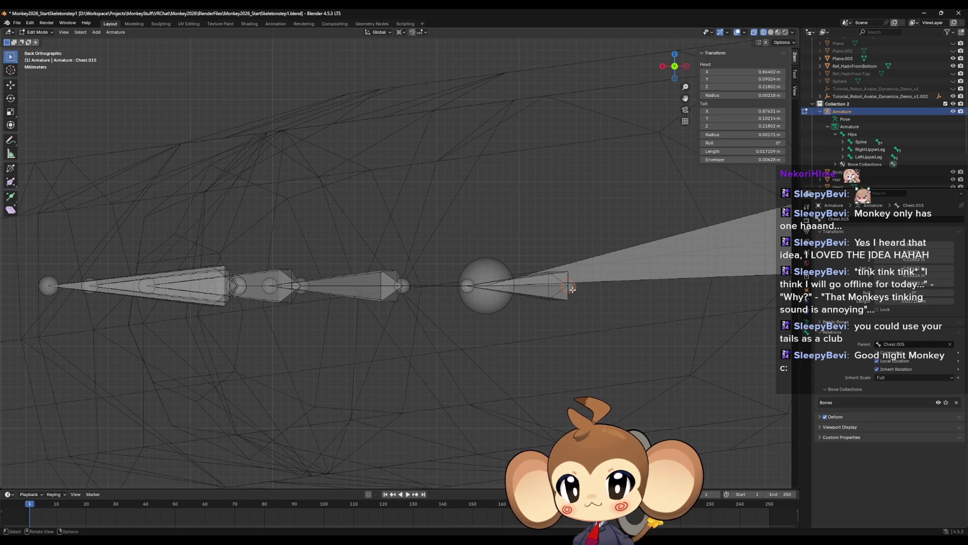
- Frame the armature and hand mesh and select the mirrored thumb bone Chest.016
{"action": "key", "text": "Home"}
{"action": "scroll", "coordinate": [559, 268], "scroll_direction": "up", "scroll_amount": 10}
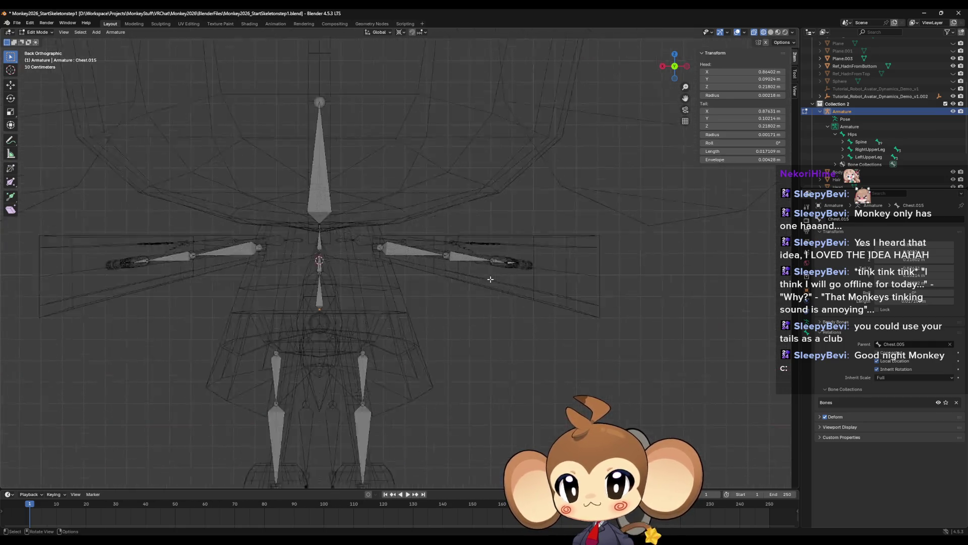
{"action": "scroll", "coordinate": [444, 333], "scroll_direction": "up", "scroll_amount": 8}
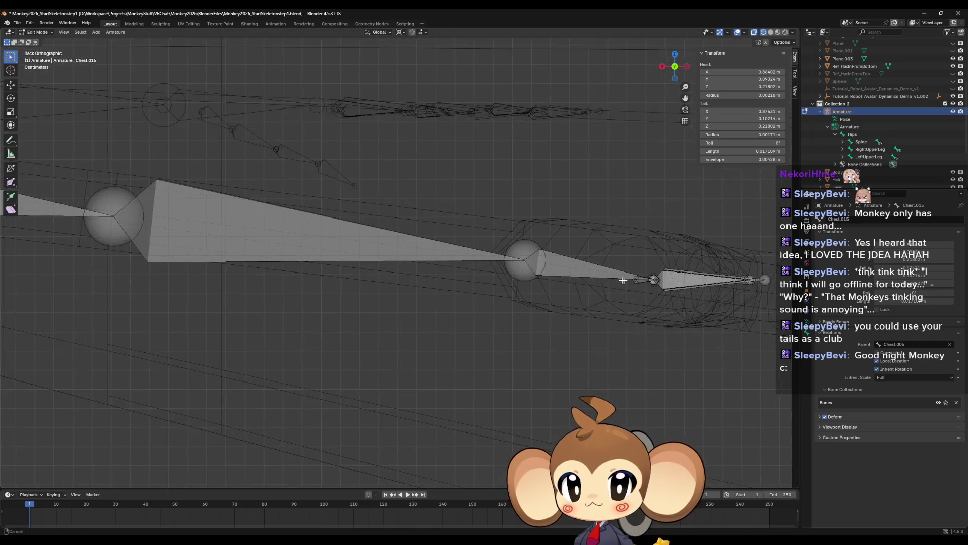
{"action": "key", "text": "ctrl+shift+m"}
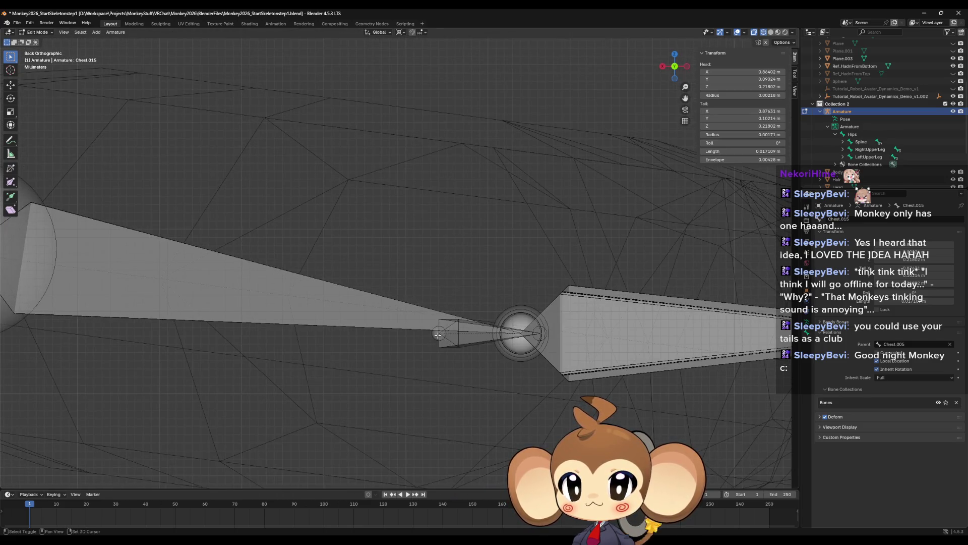
{"action": "key", "text": "KP_Decimal"}
- Raise Chest.016's head 0.002206 m along Z to 0.22022 m
{"action": "scroll", "coordinate": [328, 282], "scroll_direction": "up", "scroll_amount": 3}
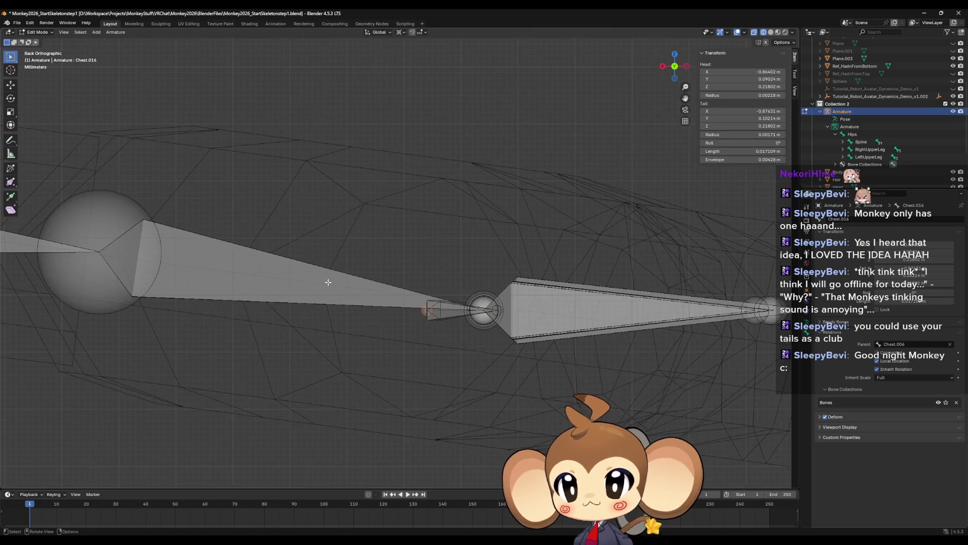
{"action": "scroll", "coordinate": [361, 292], "scroll_direction": "up", "scroll_amount": 3}
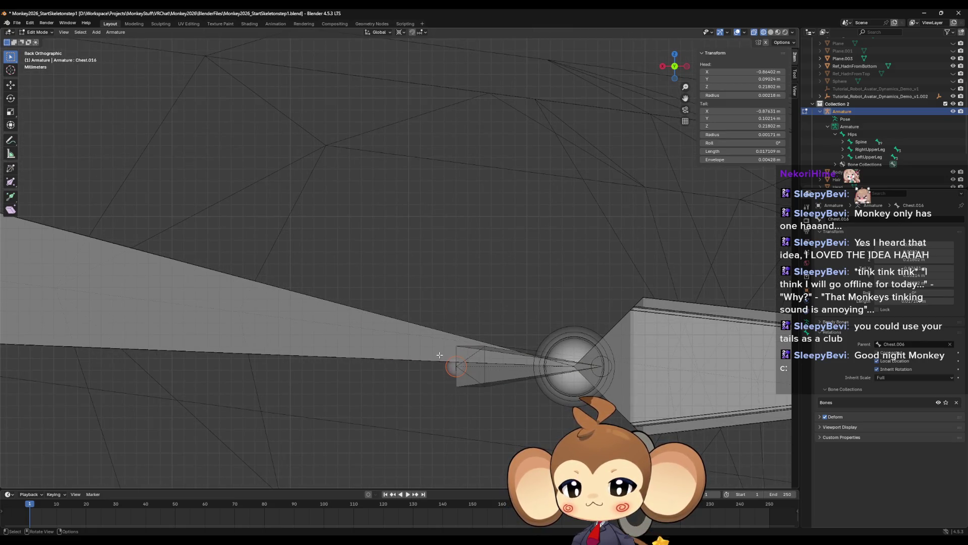
{"action": "key", "text": "g"}
{"action": "key", "text": "z"}
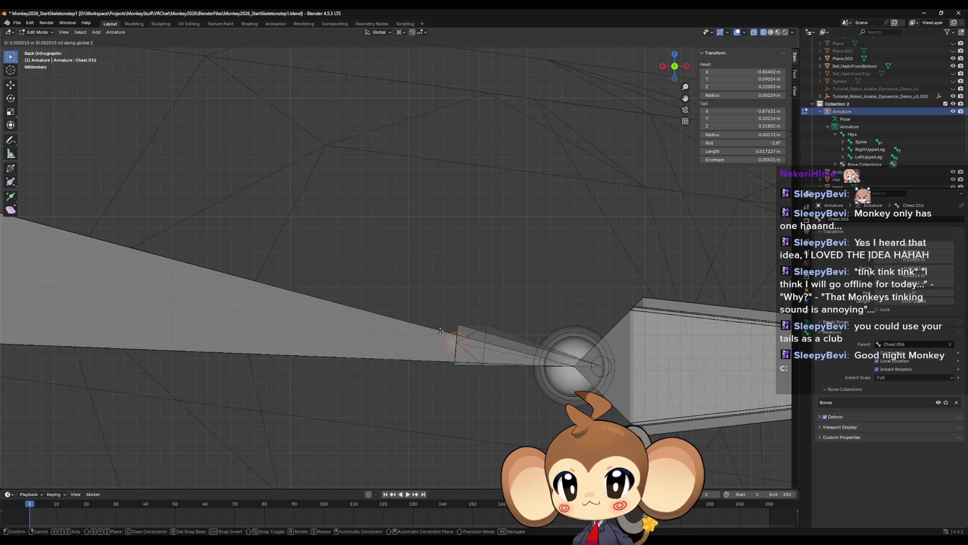
{"action": "left_click", "coordinate": [440, 329]}
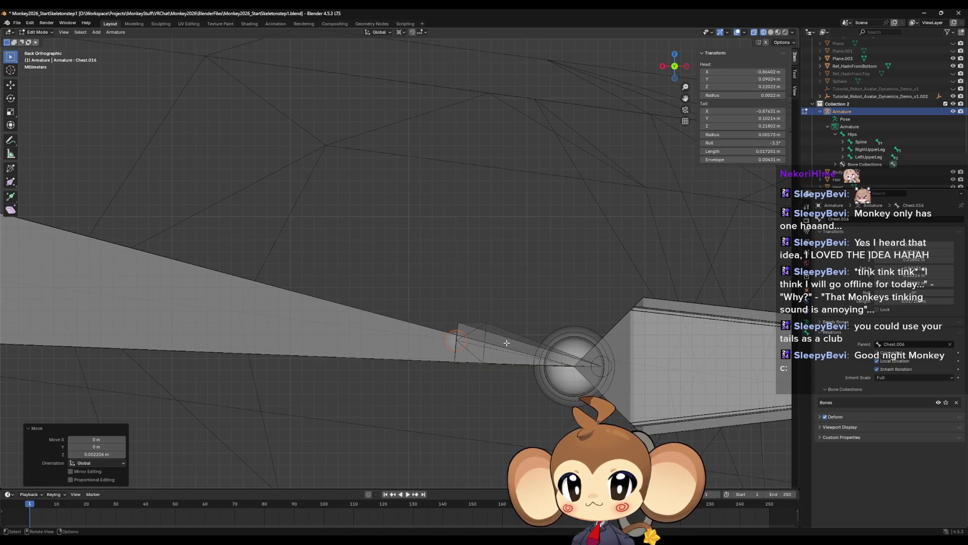
{"action": "scroll", "coordinate": [506, 342], "scroll_direction": "down", "scroll_amount": 5}
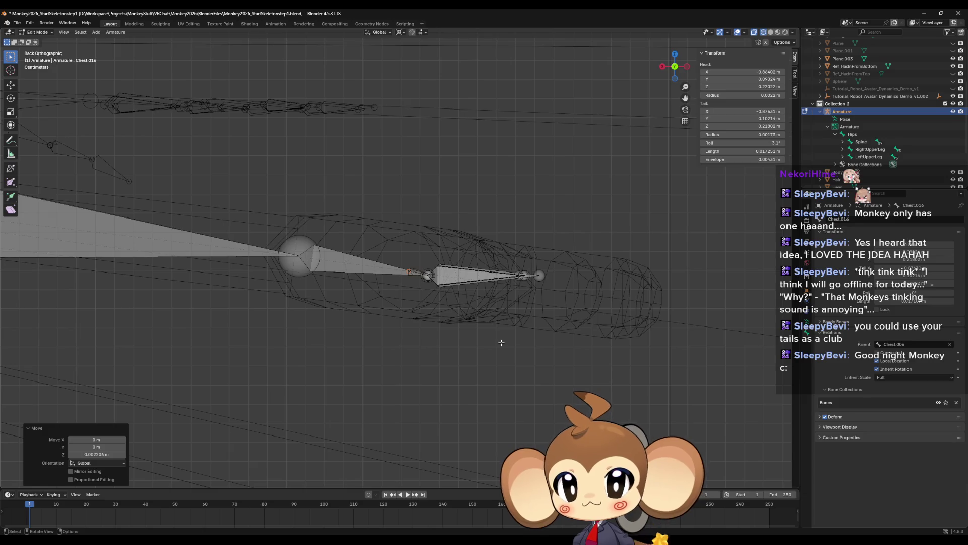
{"action": "mouse_move", "coordinate": [496, 312]}
{"action": "middle_mouse_down"}
{"action": "mouse_move", "coordinate": [501, 342]}
{"action": "mouse_move", "coordinate": [544, 316]}
{"action": "mouse_move", "coordinate": [536, 349]}
{"action": "mouse_move", "coordinate": [494, 361]}
{"action": "mouse_move", "coordinate": [503, 364]}
{"action": "mouse_move", "coordinate": [513, 343]}
{"action": "mouse_move", "coordinate": [535, 362]}
{"action": "middle_mouse_up"}
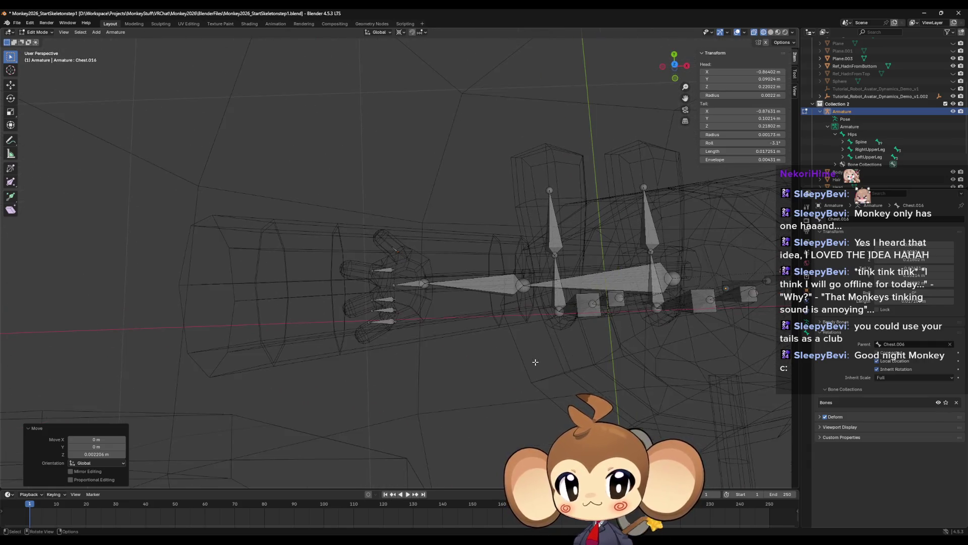
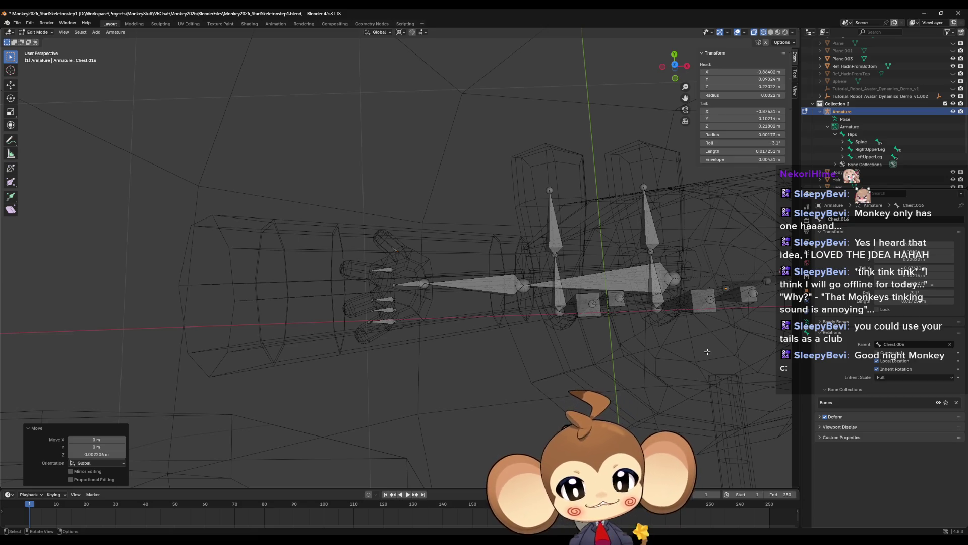
{"action": "mouse_move", "coordinate": [395, 260]}
{"action": "middle_mouse_down"}
{"action": "mouse_move", "coordinate": [478, 202]}
{"action": "mouse_move", "coordinate": [461, 235]}
{"action": "mouse_move", "coordinate": [539, 258]}
{"action": "mouse_move", "coordinate": [527, 297]}
{"action": "middle_mouse_up"}
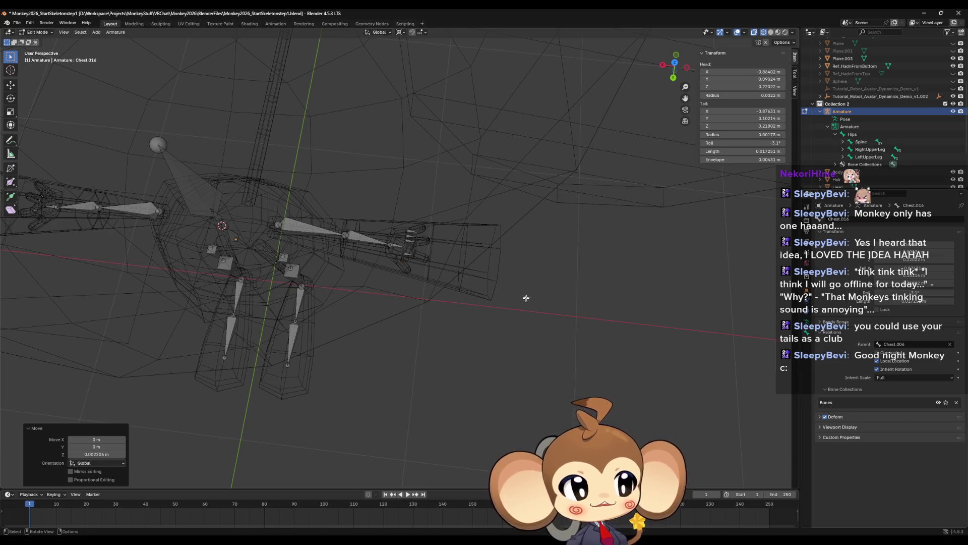
{"action": "scroll", "coordinate": [519, 299], "scroll_direction": "up", "scroll_amount": 2}
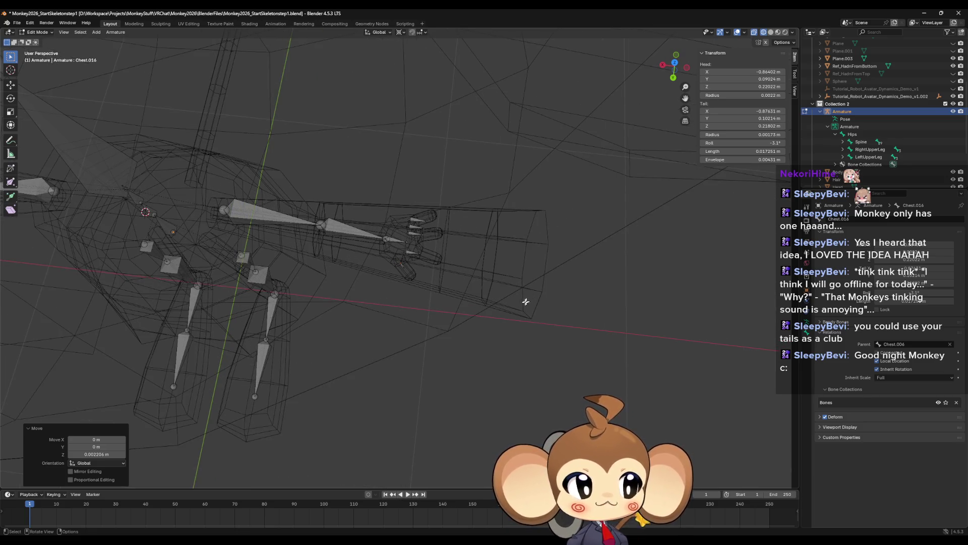
{"action": "mouse_move", "coordinate": [530, 304]}
{"action": "middle_mouse_down"}
{"action": "mouse_move", "coordinate": [494, 328]}
{"action": "mouse_move", "coordinate": [488, 281]}
{"action": "mouse_move", "coordinate": [520, 324]}
{"action": "middle_mouse_up"}
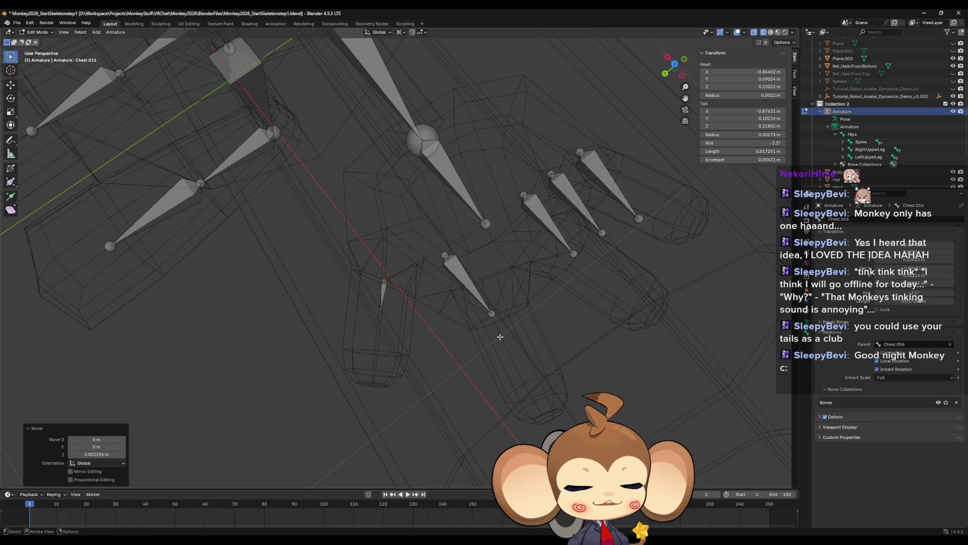
{"action": "scroll", "coordinate": [500, 337], "scroll_direction": "down", "scroll_amount": 5}
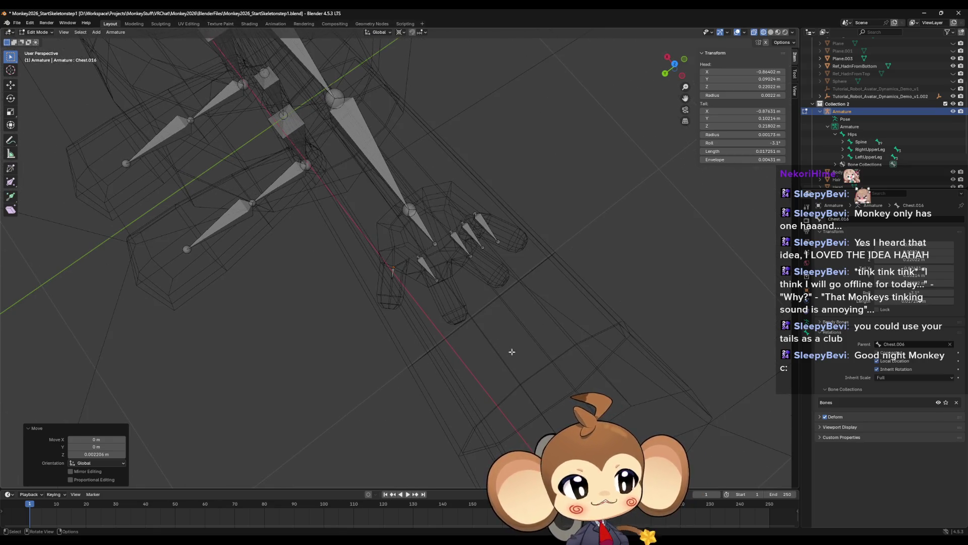
{"action": "scroll", "coordinate": [511, 346], "scroll_direction": "up", "scroll_amount": 3}
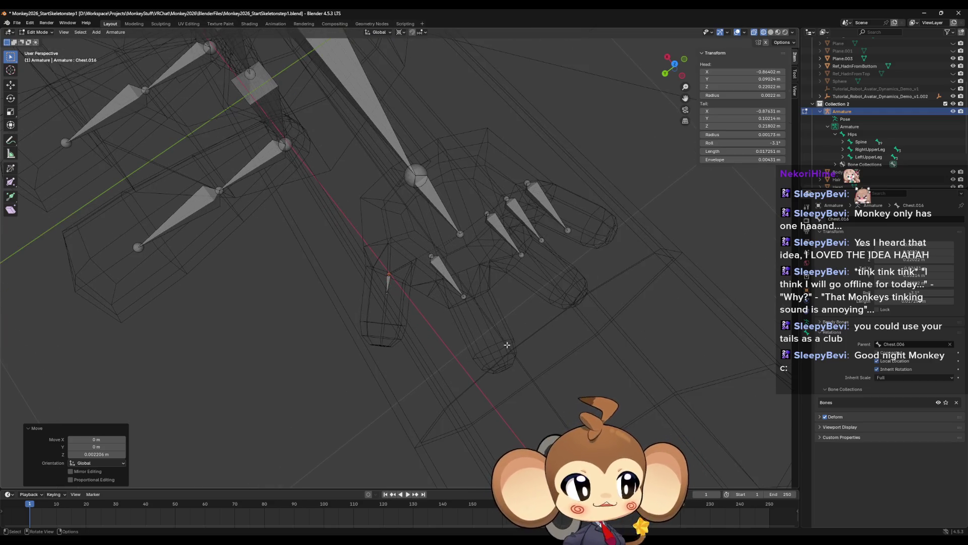
{"action": "middle_click_drag", "start_coordinate": [486, 359], "coordinate": [435, 261]}
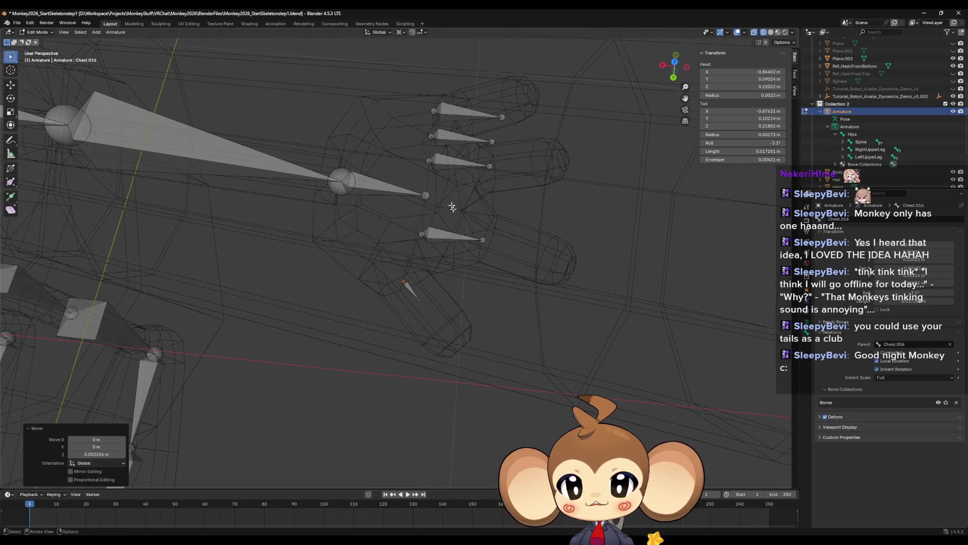
{"action": "scroll", "coordinate": [449, 237], "scroll_direction": "down", "scroll_amount": 3}
{"action": "scroll", "coordinate": [403, 280], "scroll_direction": "down", "scroll_amount": 3}
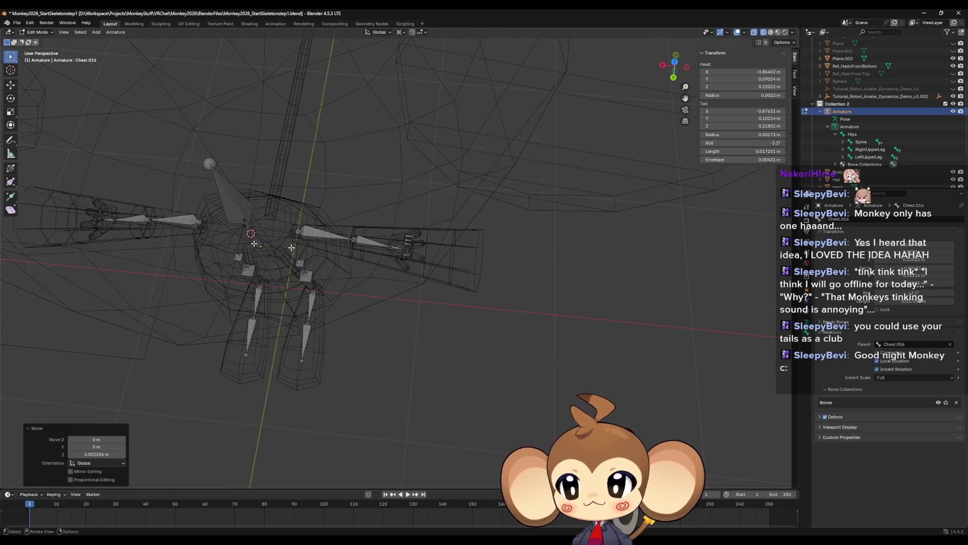
{"action": "scroll", "coordinate": [430, 281], "scroll_direction": "up", "scroll_amount": 8}
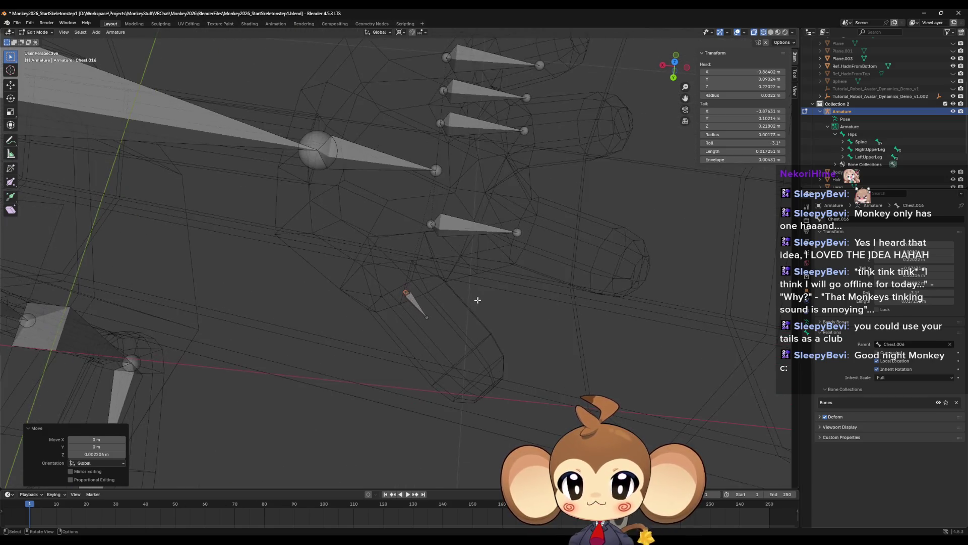
{"action": "scroll", "coordinate": [478, 298], "scroll_direction": "down", "scroll_amount": 10}
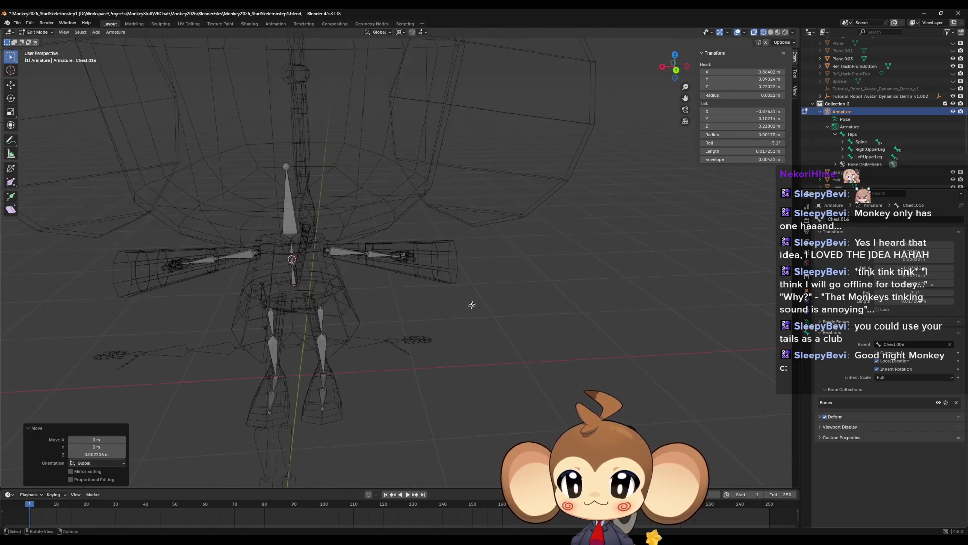
{"action": "middle_click_drag", "start_coordinate": [460, 316], "coordinate": [182, 272]}
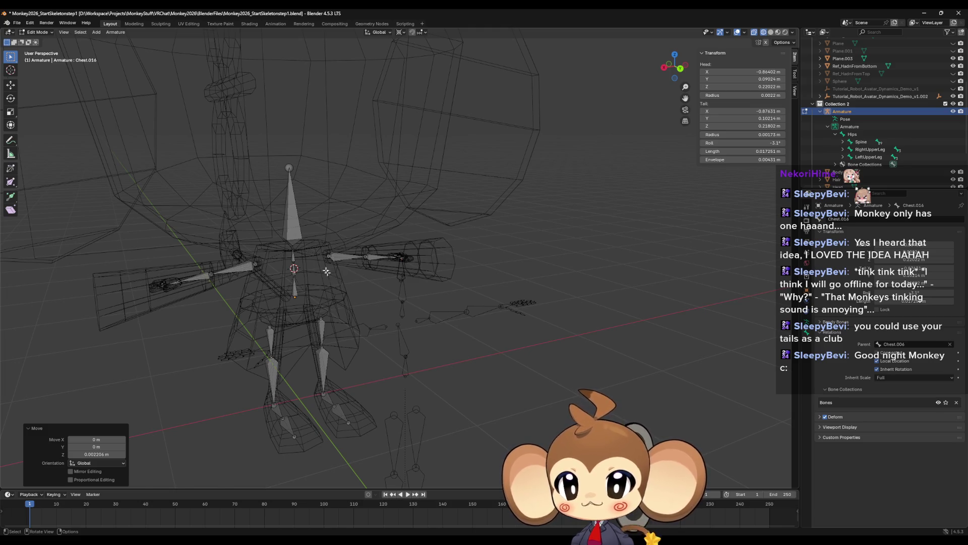
{"action": "scroll", "coordinate": [370, 274], "scroll_direction": "up", "scroll_amount": 4}
{"action": "scroll", "coordinate": [370, 273], "scroll_direction": "down", "scroll_amount": 3}
{"action": "mouse_move", "coordinate": [350, 287]}
{"action": "middle_mouse_down"}
{"action": "mouse_move", "coordinate": [421, 287]}
{"action": "mouse_move", "coordinate": [432, 276]}
{"action": "mouse_move", "coordinate": [364, 276]}
{"action": "middle_mouse_up"}
{"action": "mouse_move", "coordinate": [290, 290]}
{"action": "middle_mouse_down"}
{"action": "mouse_move", "coordinate": [433, 350]}
{"action": "mouse_move", "coordinate": [424, 355]}
{"action": "middle_mouse_up"}
{"action": "scroll", "coordinate": [425, 355], "scroll_direction": "up", "scroll_amount": 3}
{"action": "scroll", "coordinate": [372, 312], "scroll_direction": "up", "scroll_amount": 2}
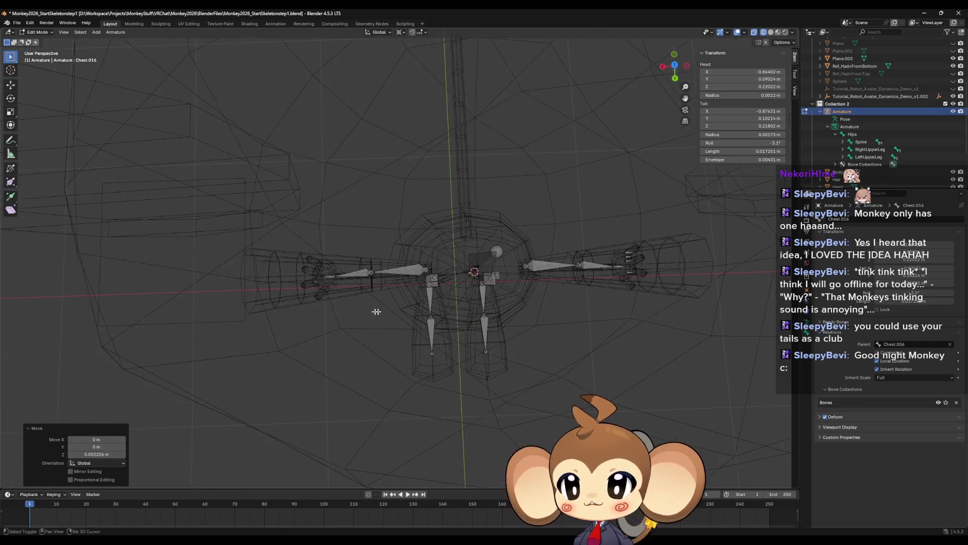
{"action": "scroll", "coordinate": [444, 322], "scroll_direction": "down", "scroll_amount": 5}
{"action": "mouse_move", "coordinate": [444, 323]}
{"action": "middle_mouse_down"}
{"action": "mouse_move", "coordinate": [443, 275]}
{"action": "mouse_move", "coordinate": [379, 195]}
{"action": "middle_mouse_up"}
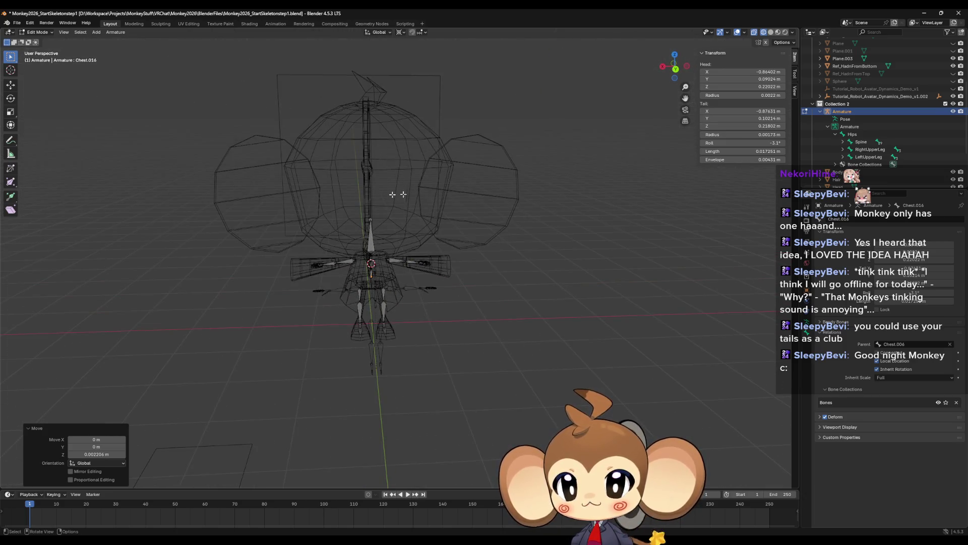
{"action": "middle_click_drag", "start_coordinate": [406, 316], "coordinate": [461, 324]}
{"action": "mouse_move", "coordinate": [500, 354]}
{"action": "middle_mouse_down"}
{"action": "mouse_move", "coordinate": [512, 328]}
{"action": "mouse_move", "coordinate": [495, 336]}
{"action": "mouse_move", "coordinate": [495, 368]}
{"action": "mouse_move", "coordinate": [456, 368]}
{"action": "mouse_move", "coordinate": [382, 330]}
{"action": "mouse_move", "coordinate": [391, 323]}
{"action": "mouse_move", "coordinate": [394, 346]}
{"action": "mouse_move", "coordinate": [408, 343]}
{"action": "middle_mouse_up"}
{"action": "scroll", "coordinate": [393, 320], "scroll_direction": "up", "scroll_amount": 6}
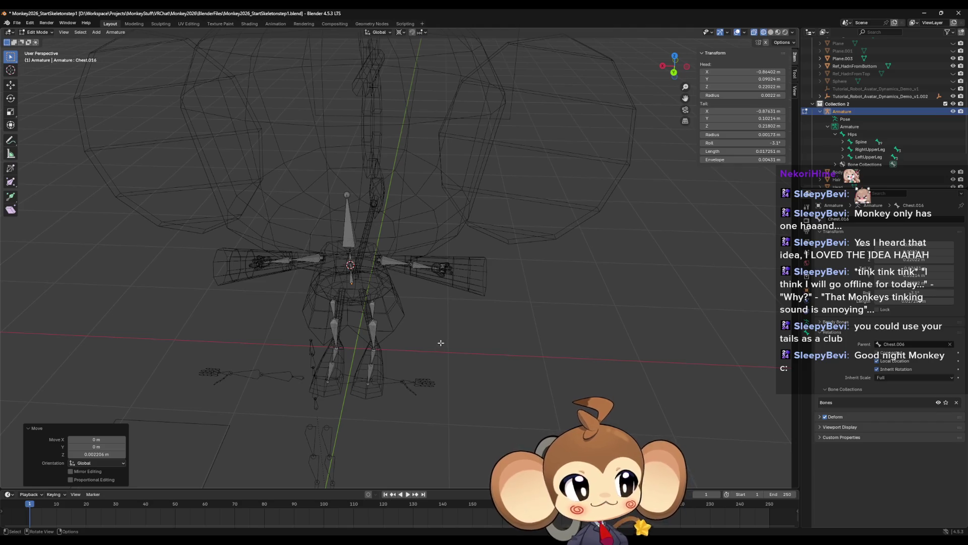